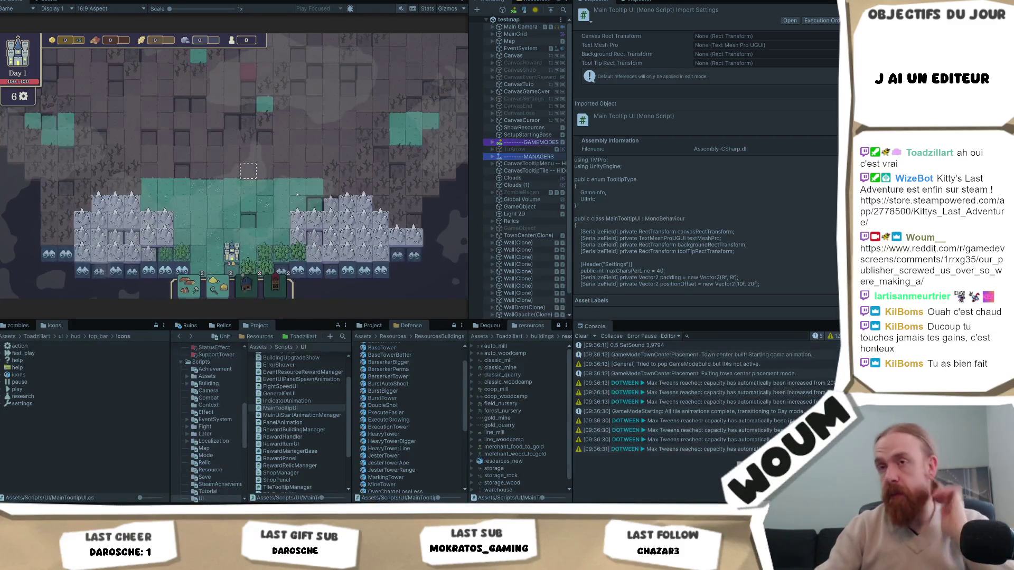
Step: Select a map tile and toggle the game's settings dialog open and closed a few times
left_click(256, 200)
key("Escape")
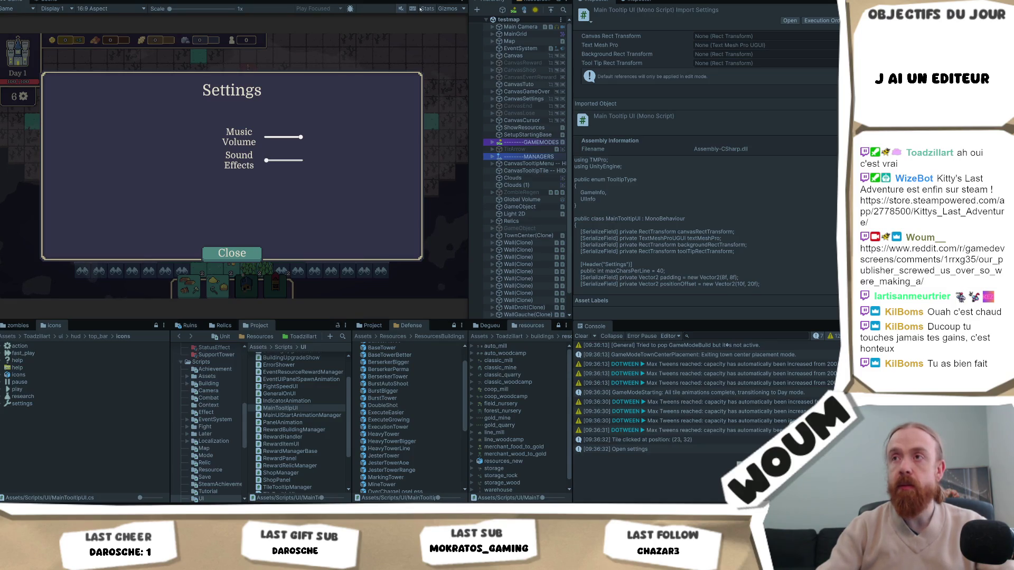
key("Escape")
key("Escape")
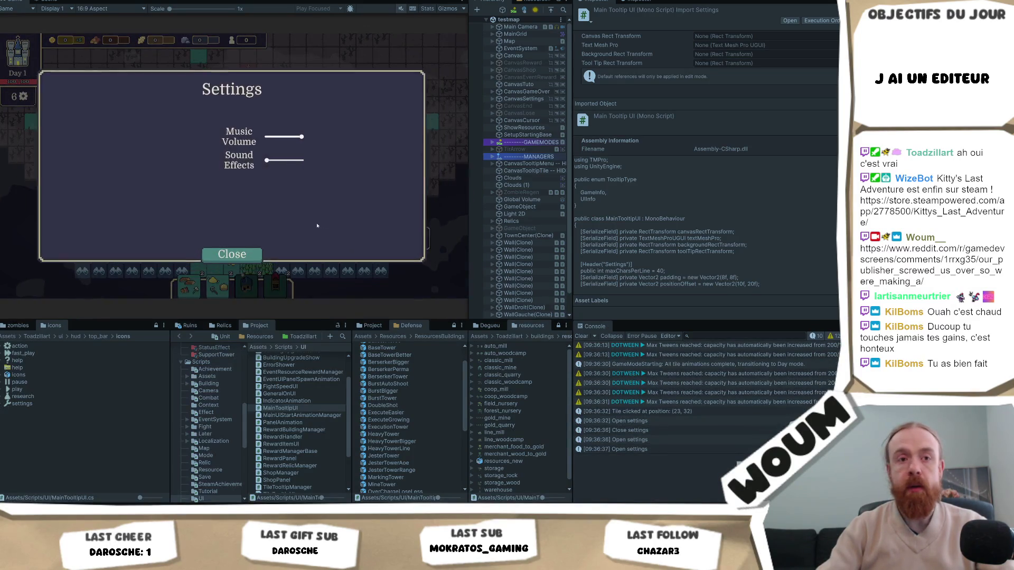
key("Escape")
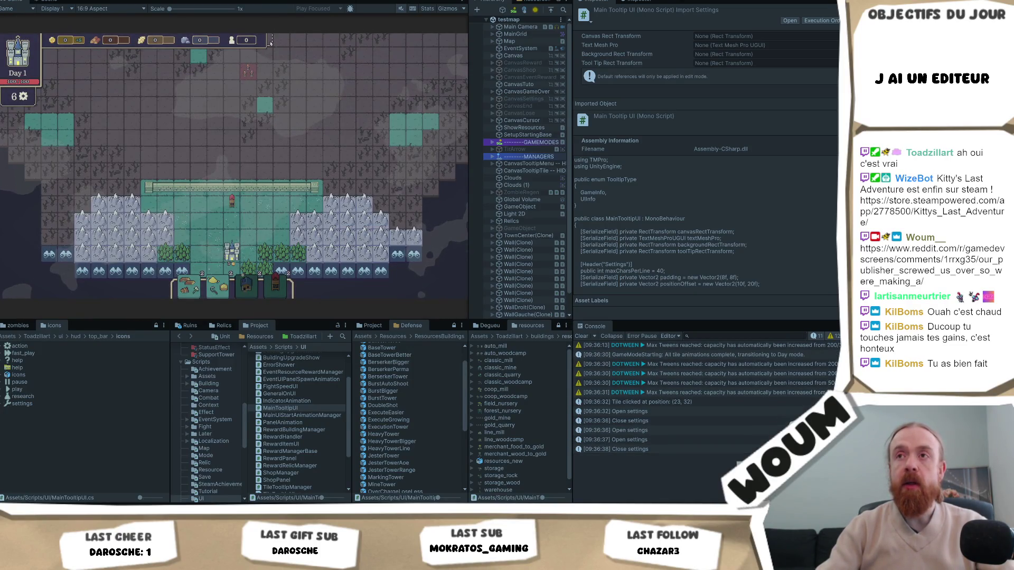
mouse_move(268, 43)
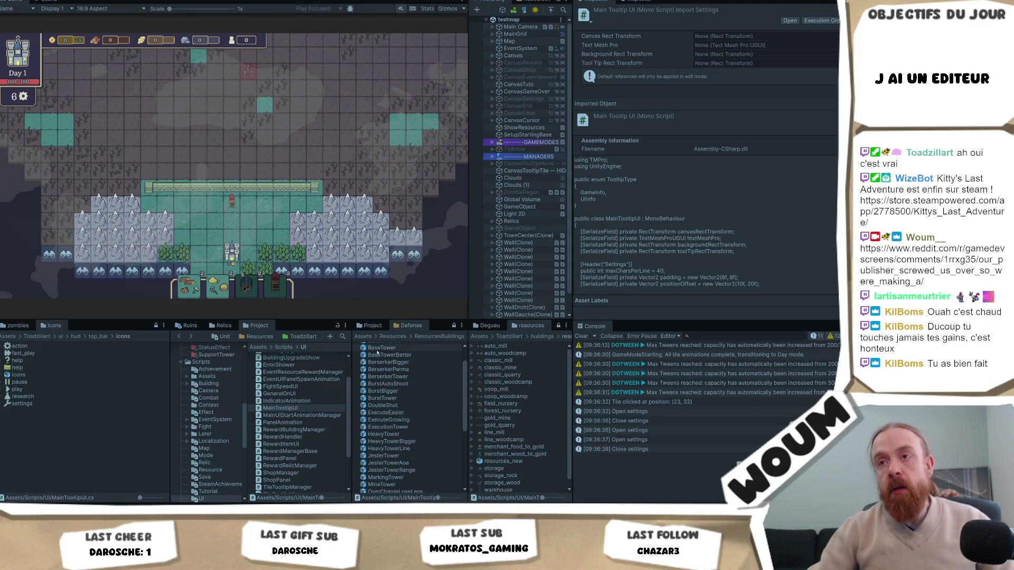
Step: Reveal two discoverable tiles beside the town to raise wood to 5, then switch to Codecks
left_click(263, 245)
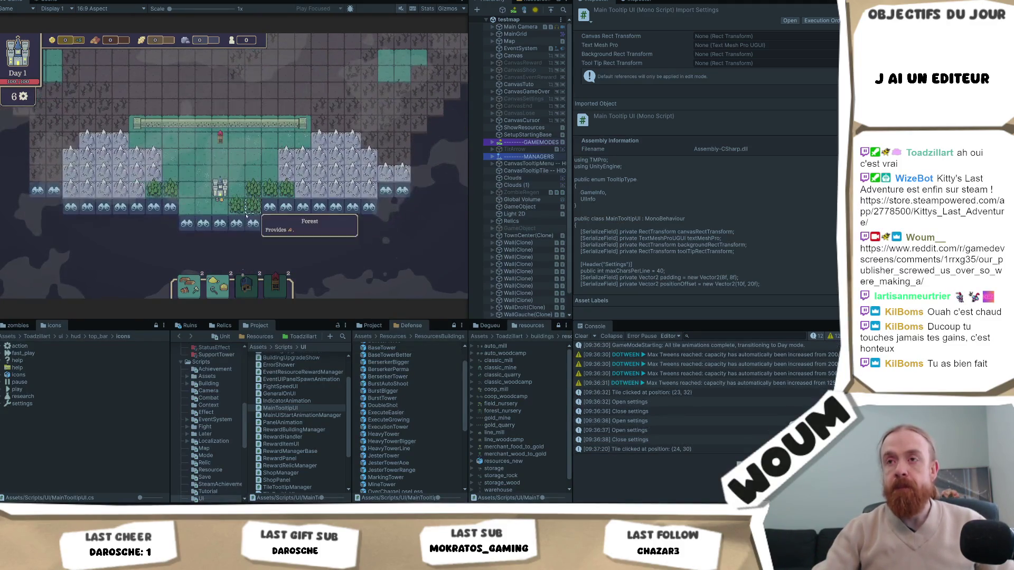
left_click(253, 224)
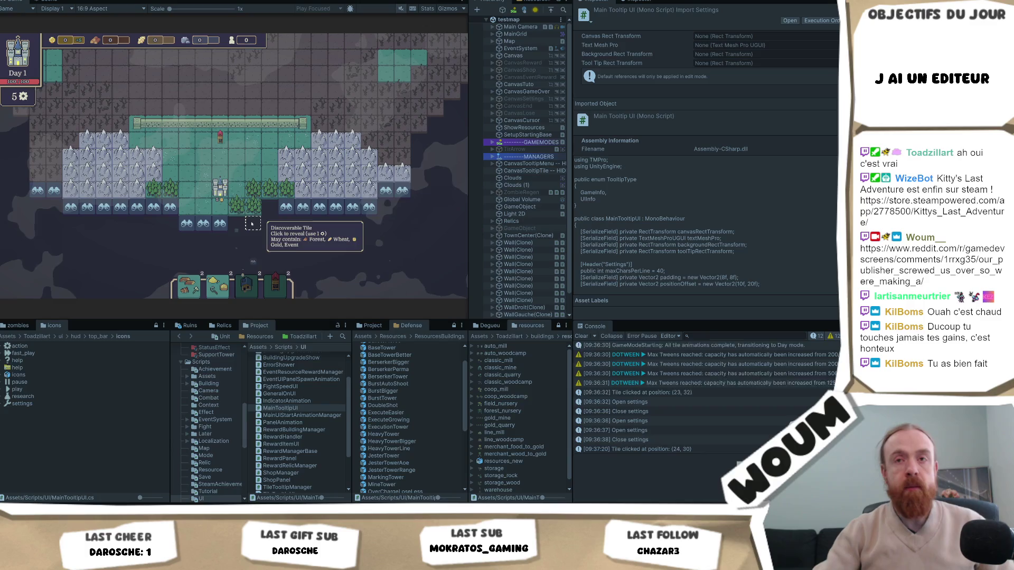
left_click(285, 222)
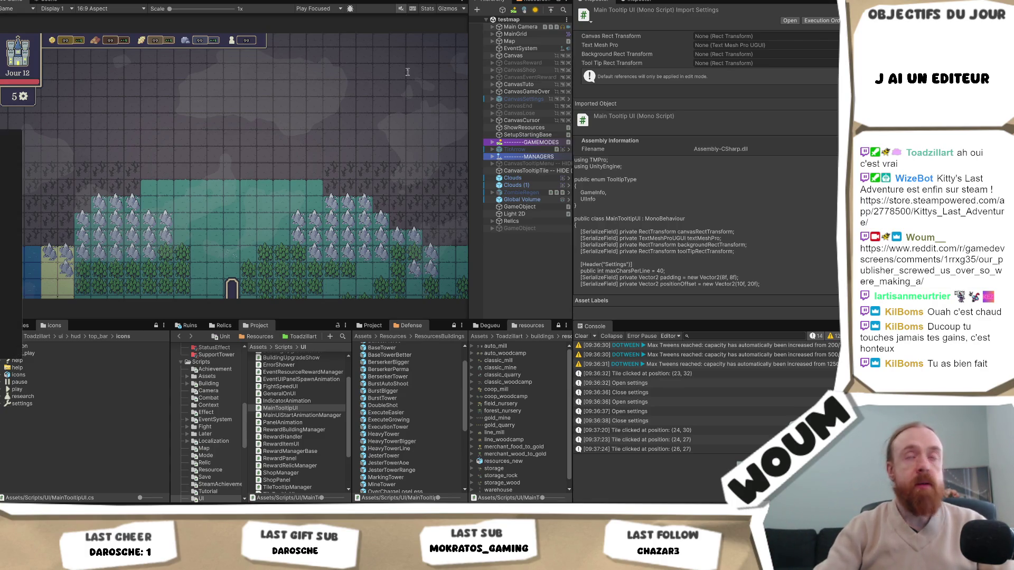
key("alt+Tab")
Step: Leave the deleted Code deck, open the A faire deck, and dismiss the extension permission notice
key("Escape")
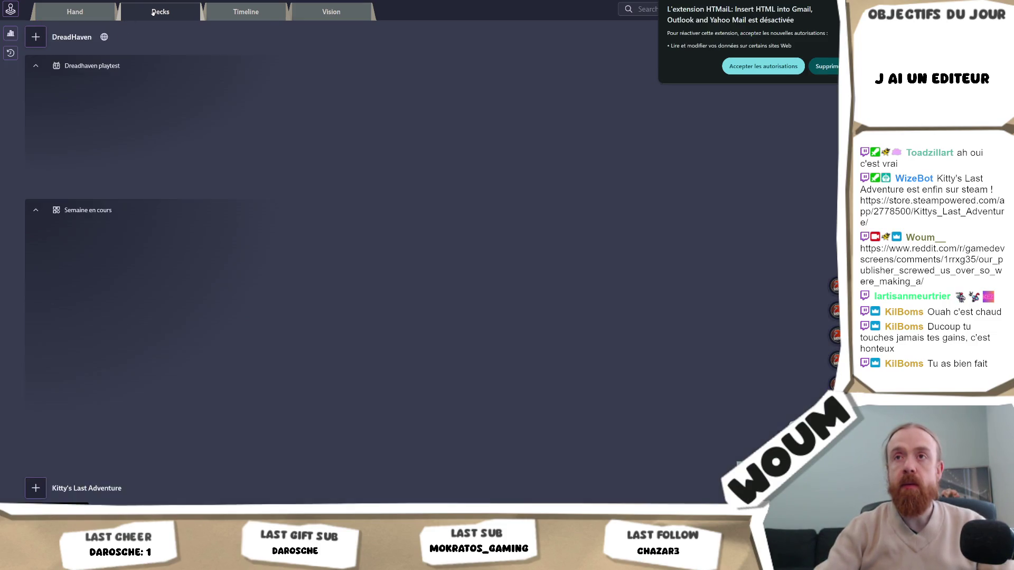
left_click(158, 129)
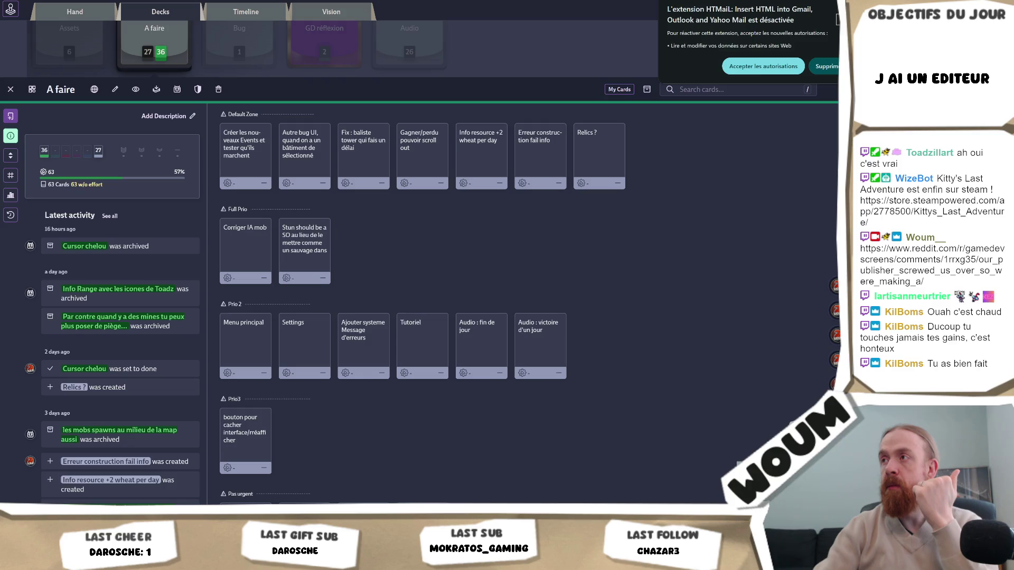
key("Tab")
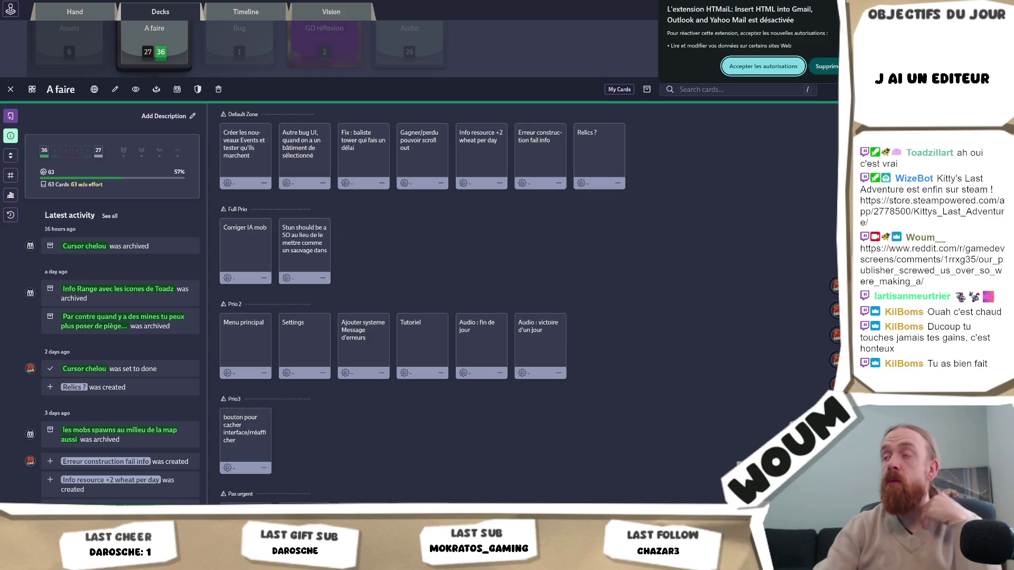
key("Return")
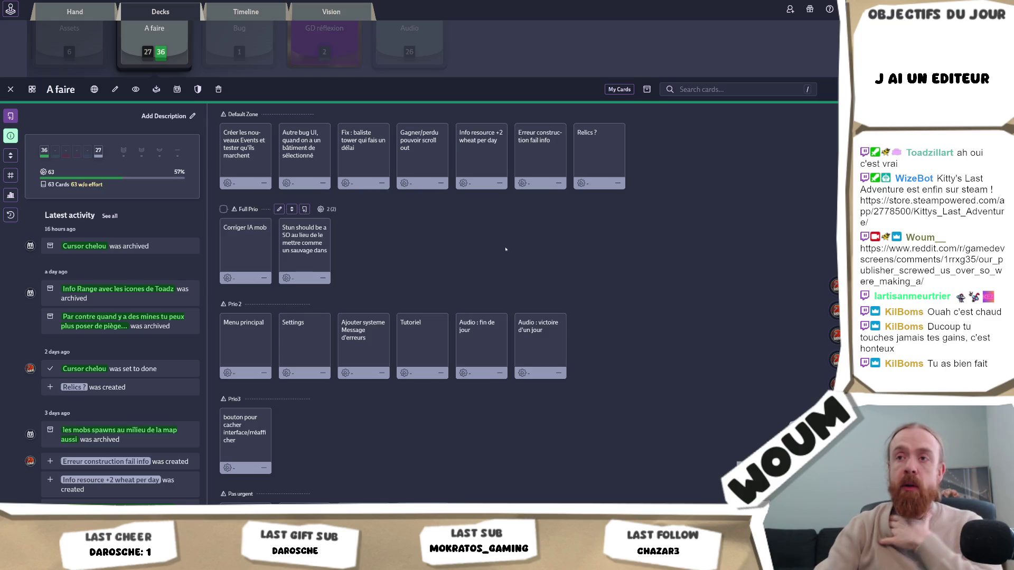
Step: Read the 'Autre bug UI' card's details, then return to the Unity editor
scroll(501, 251, "up", 2)
left_click(305, 241)
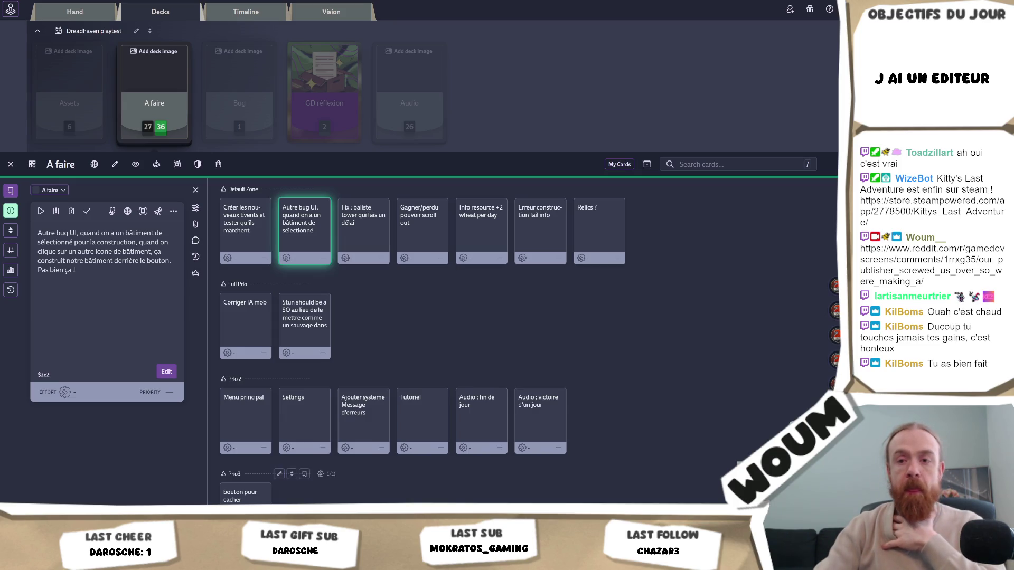
key("alt+Tab")
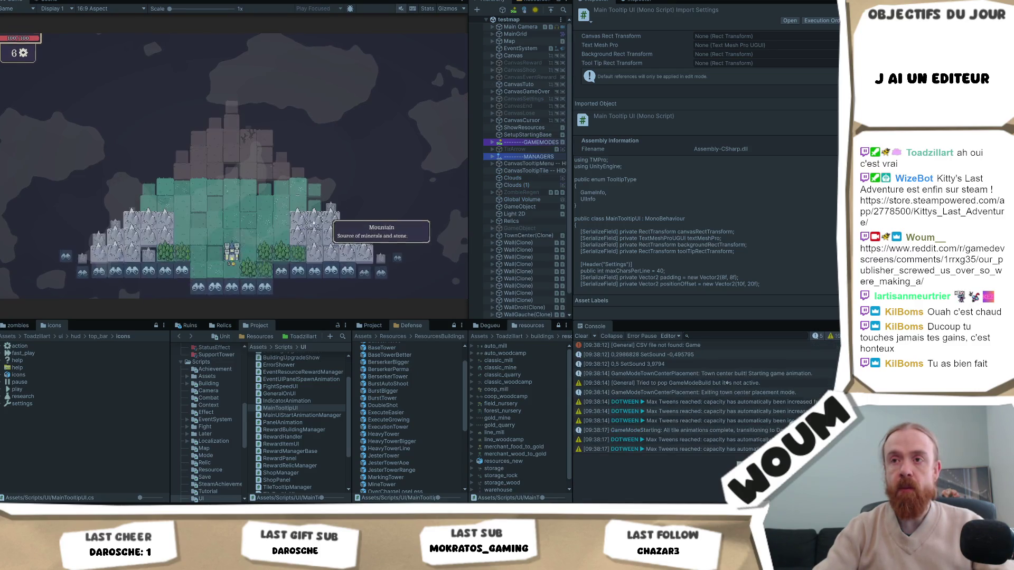
Step: Check the tooltips of the wall and mountain tiles around the town on Day 1
mouse_move(257, 189)
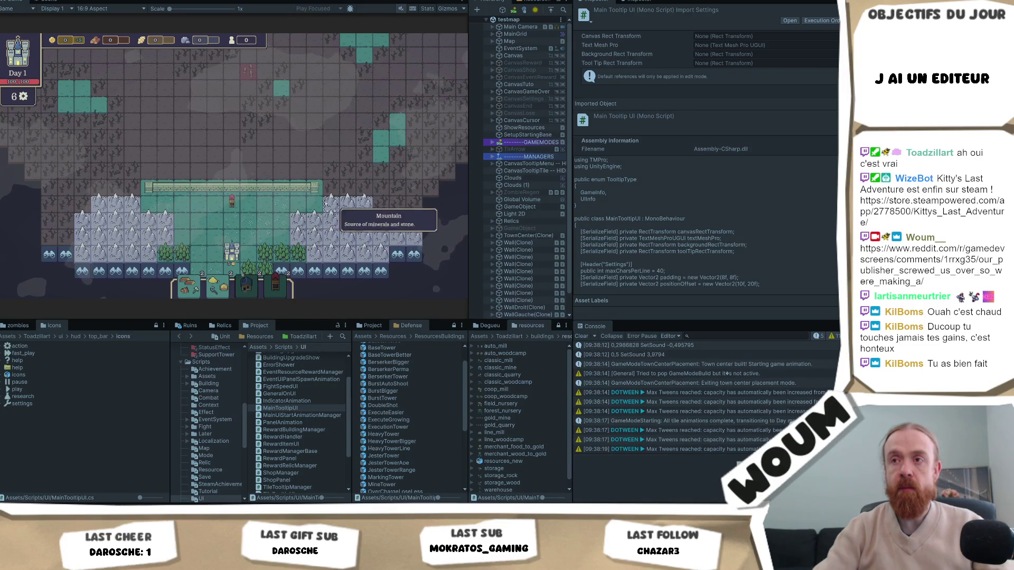
mouse_move(291, 189)
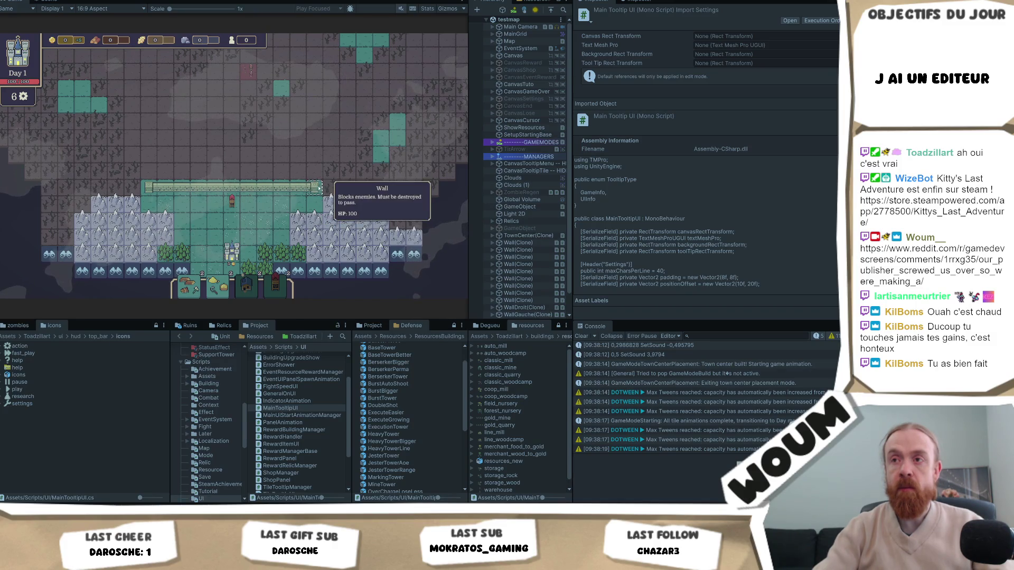
mouse_move(333, 205)
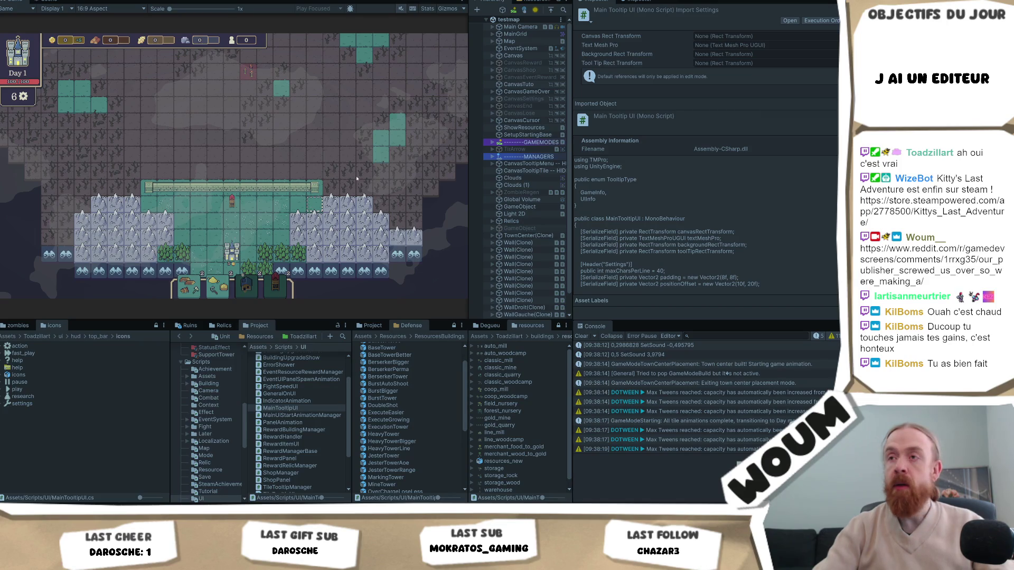
Step: Place a Chopping Camp on the map, dropping its cards from 2 to 1, and grab another
left_click(323, 160)
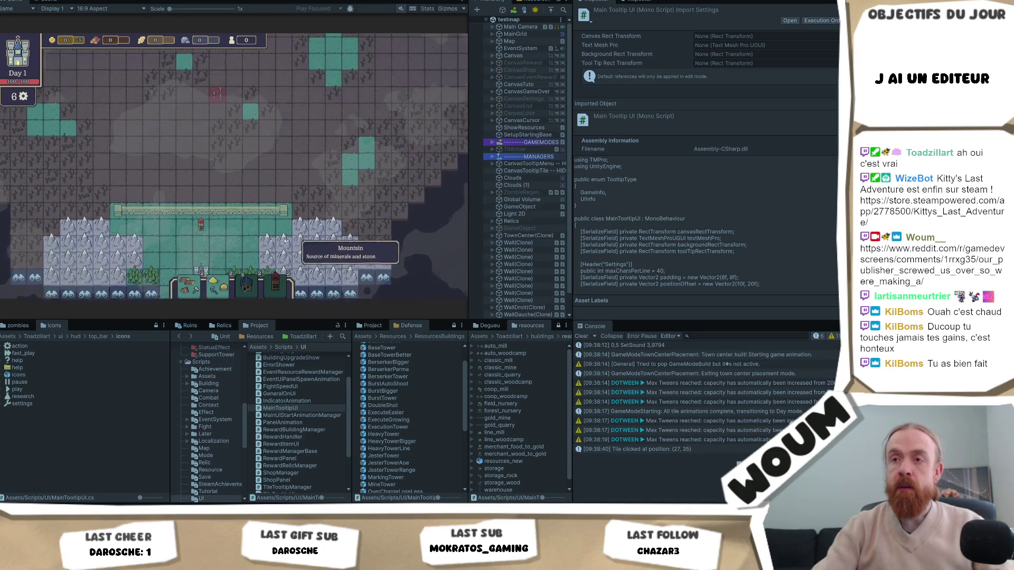
left_click_drag(330, 225, 180, 235)
left_click_drag(116, 285, 157, 298)
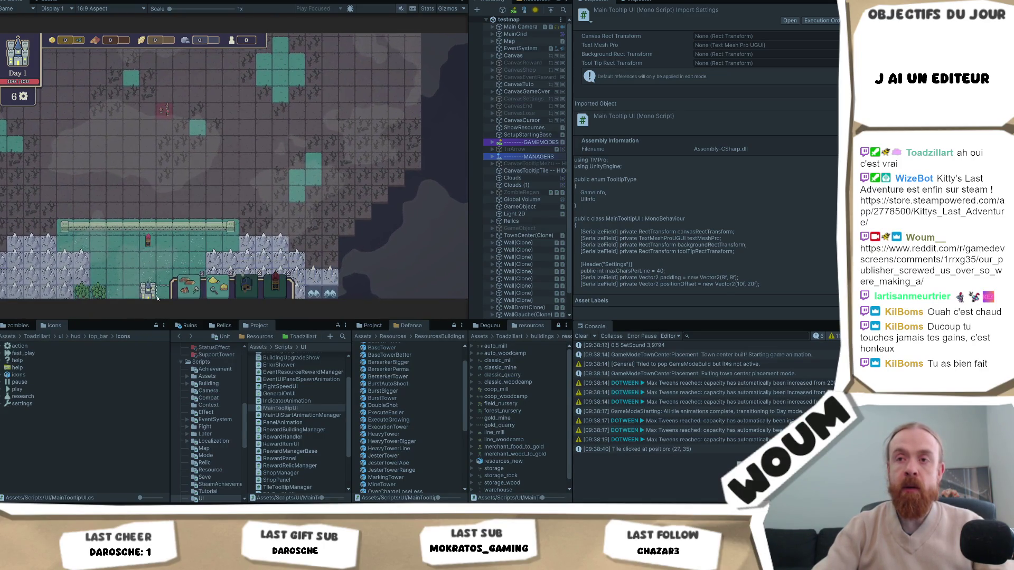
left_click(188, 285)
left_click(180, 274)
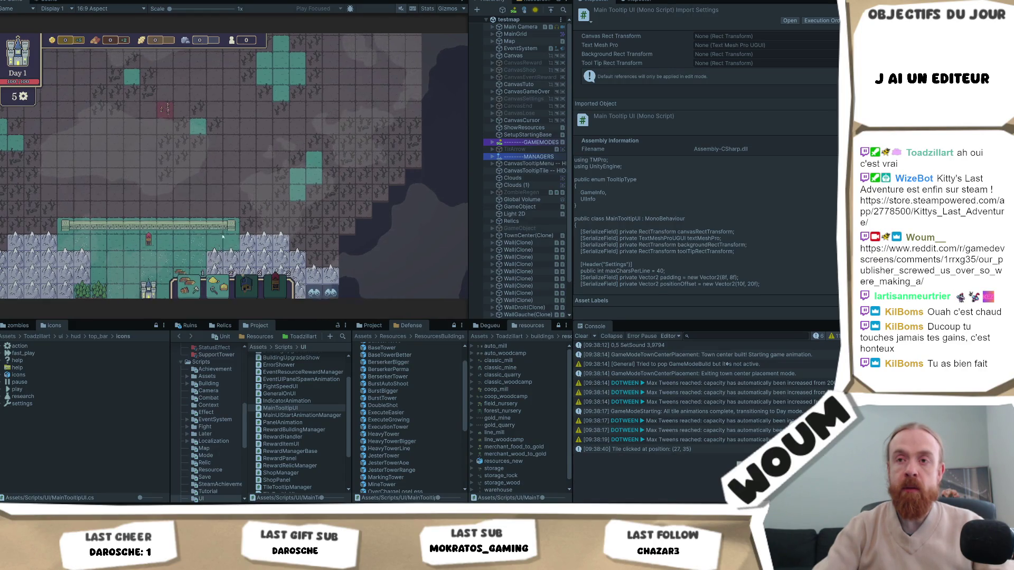
left_click_drag(208, 268, 264, 149)
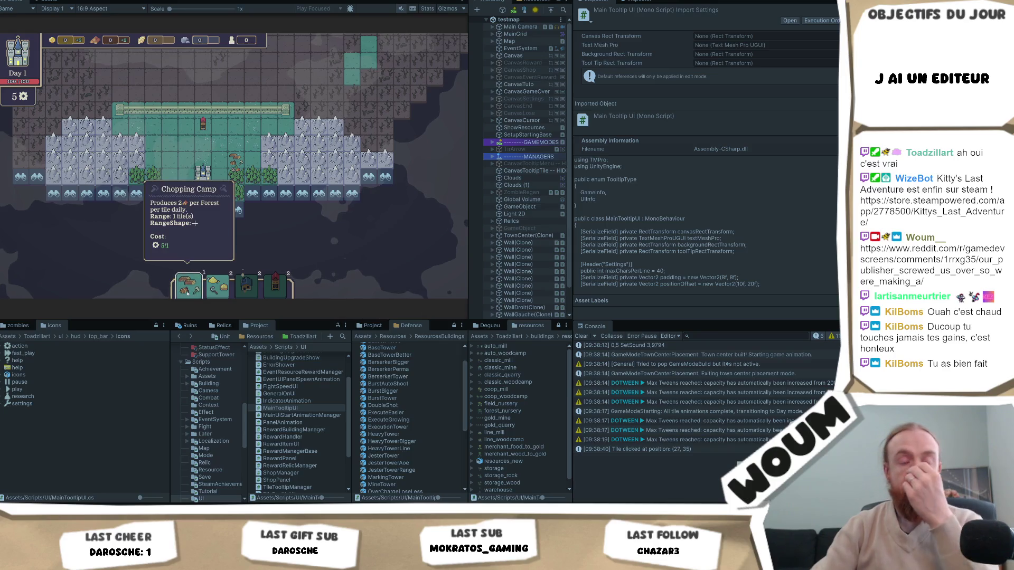
scroll(211, 253, "up", 2)
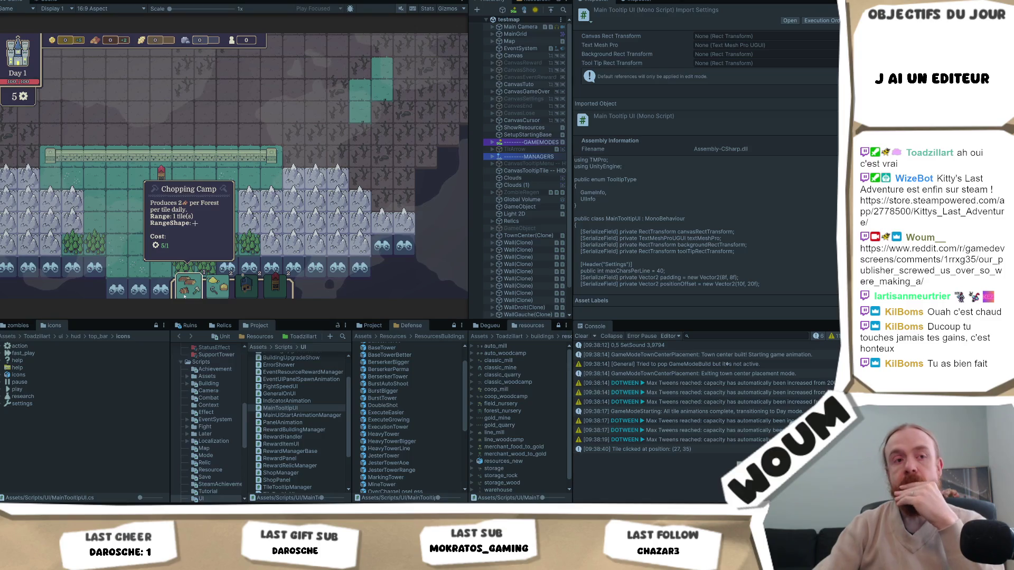
left_click_drag(185, 296, 205, 225)
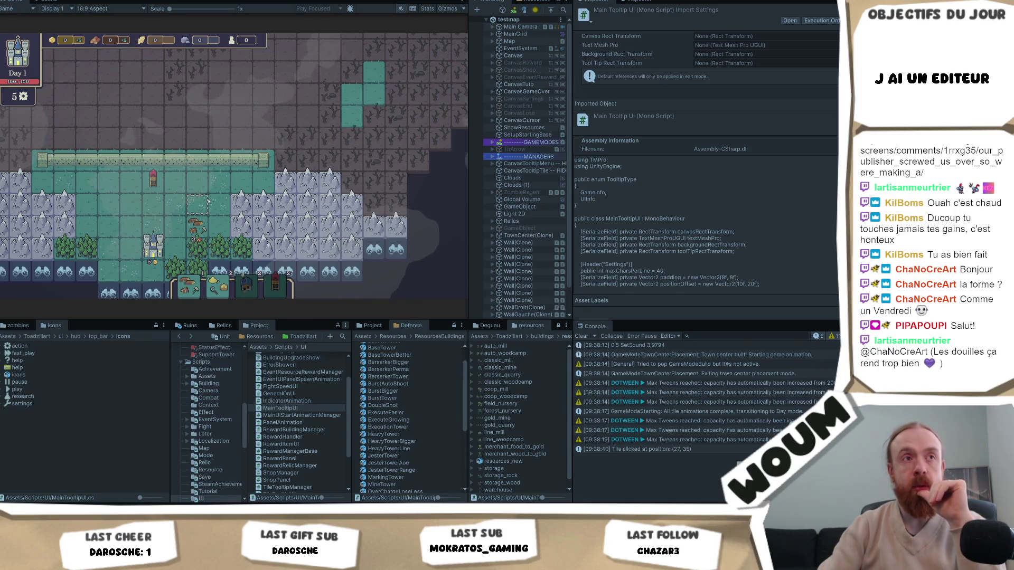
Step: Drag the Game view–Hierarchy divider left so the Game view becomes narrower
mouse_move(272, 209)
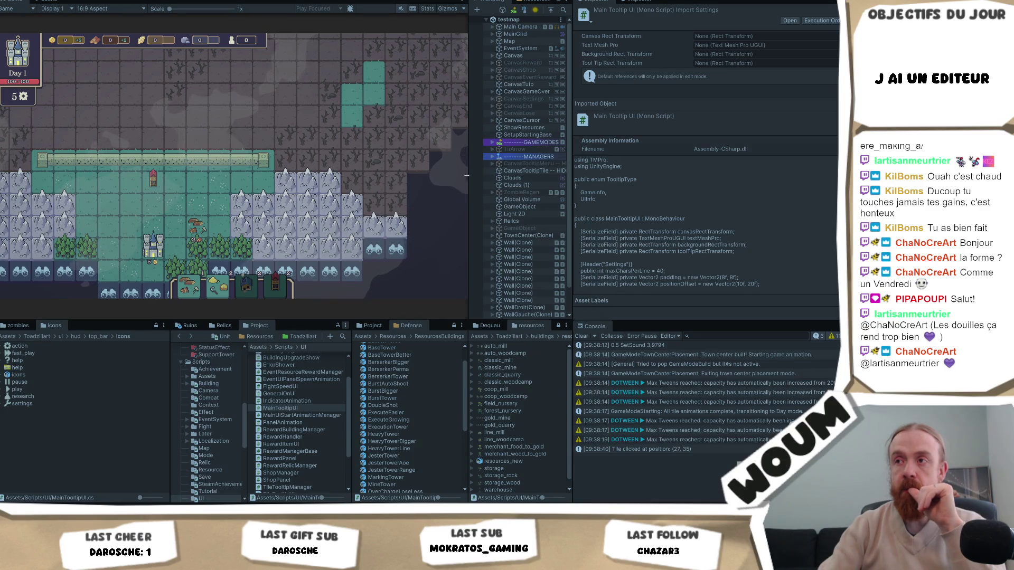
mouse_move(466, 175)
left_mouse_down()
mouse_move(385, 182)
mouse_move(431, 193)
mouse_move(422, 195)
left_mouse_up()
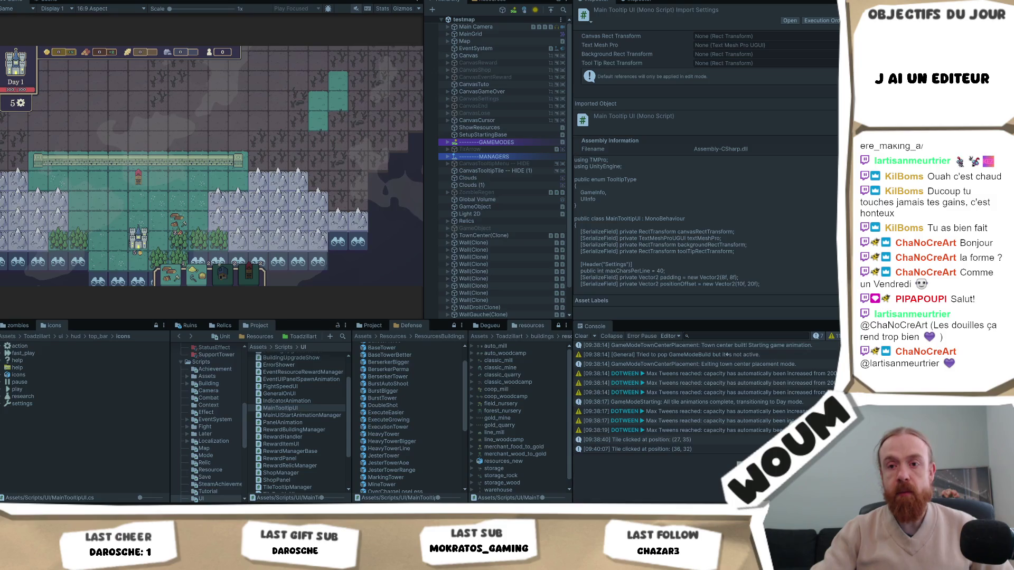
Step: Review the 'Fix : baliste tower qui fais un délai' card in Codecks, then return to Unity
key("alt+Tab")
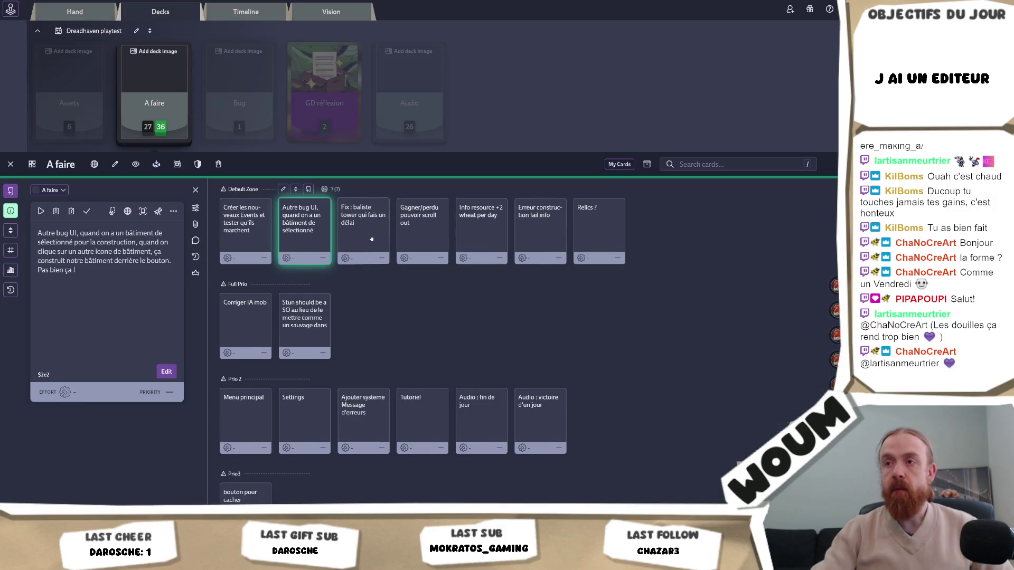
left_click(372, 240)
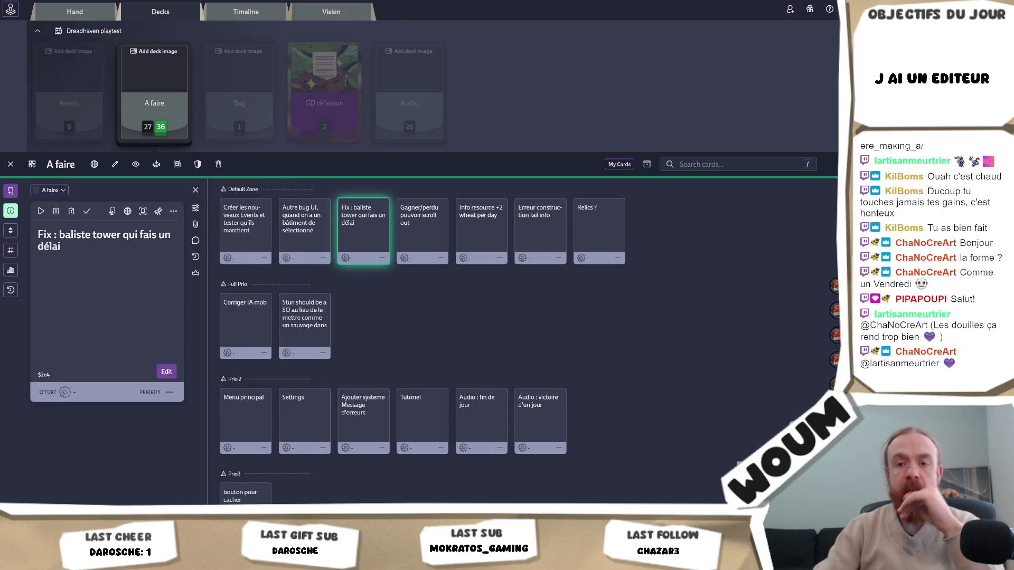
key("alt+Tab")
key("alt+Tab")
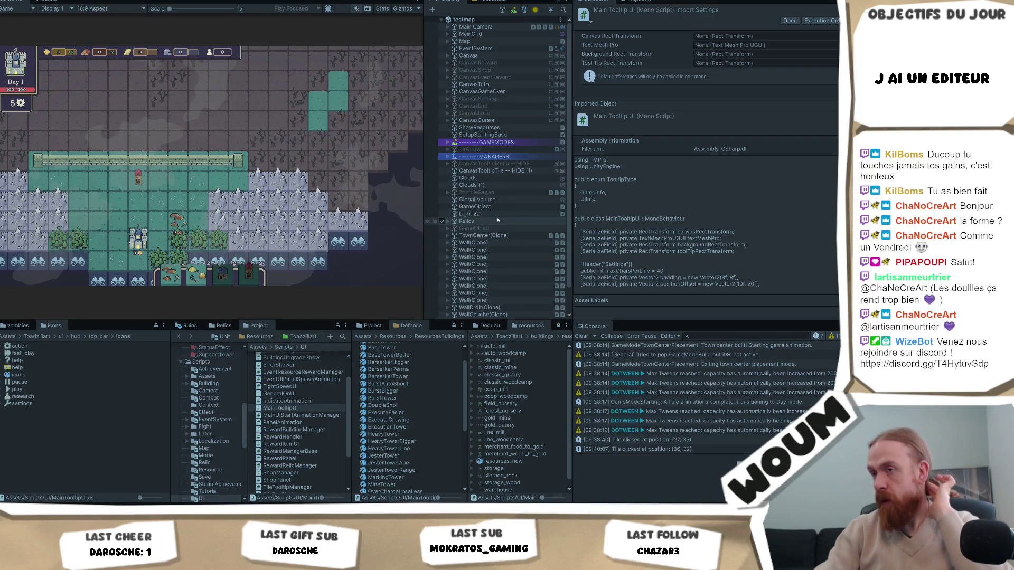
Step: Expand BaseTower(Clone) in the Hierarchy and peek inside its ImpactHolder and Canvas children
scroll(483, 269, "down", 3)
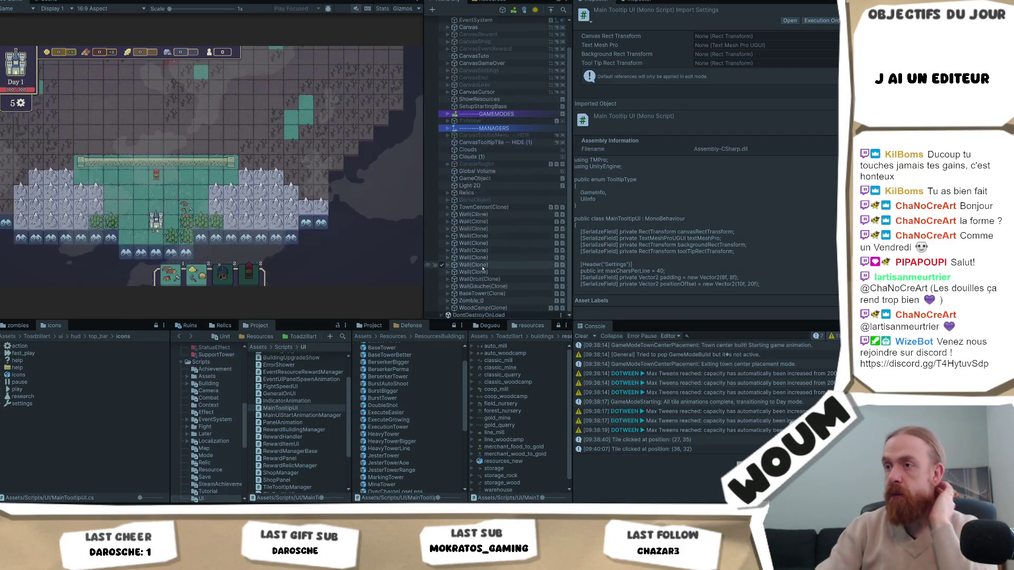
left_click(448, 293)
scroll(449, 291, "down", 2)
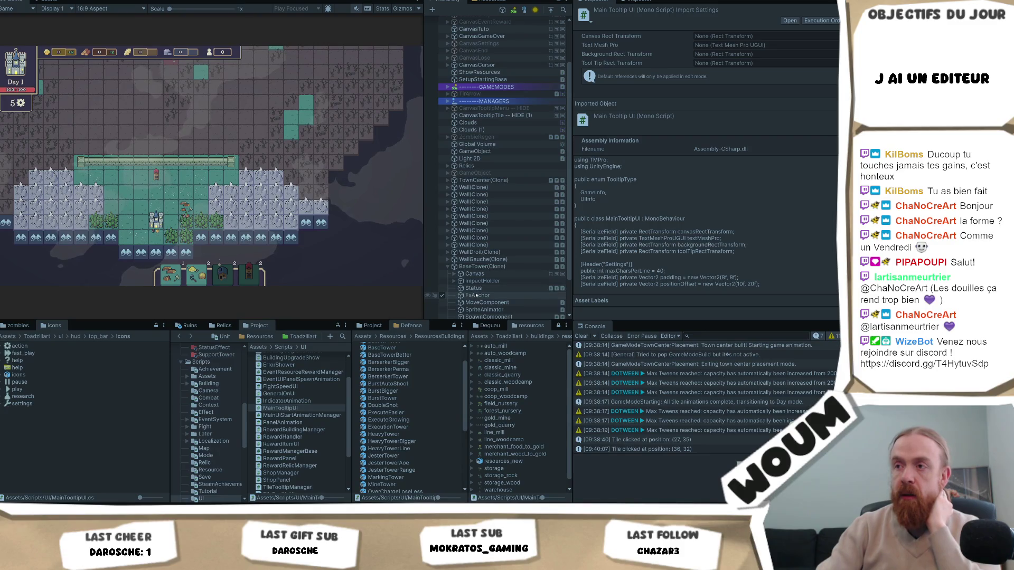
scroll(478, 279, "down", 3)
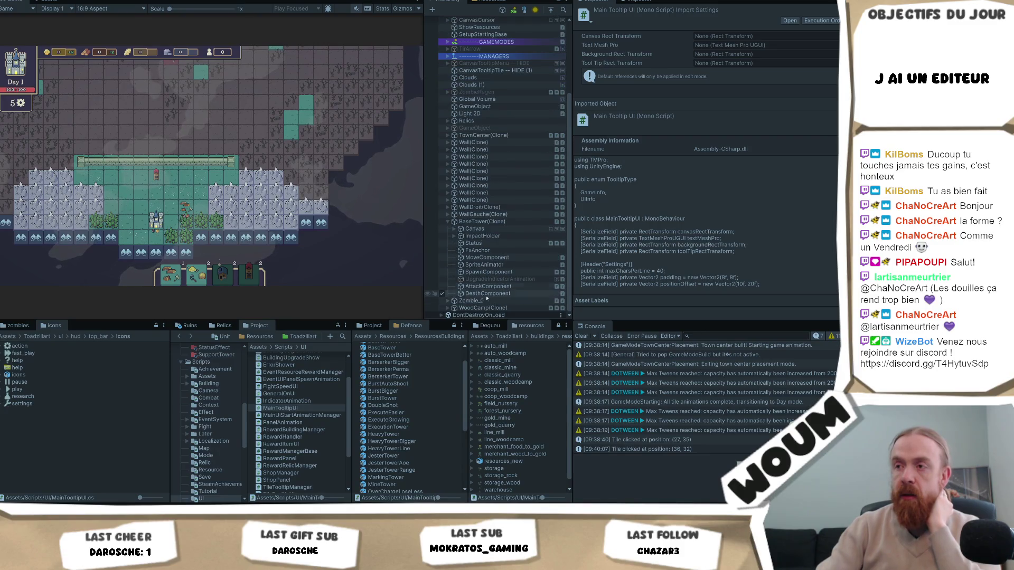
left_click(454, 236)
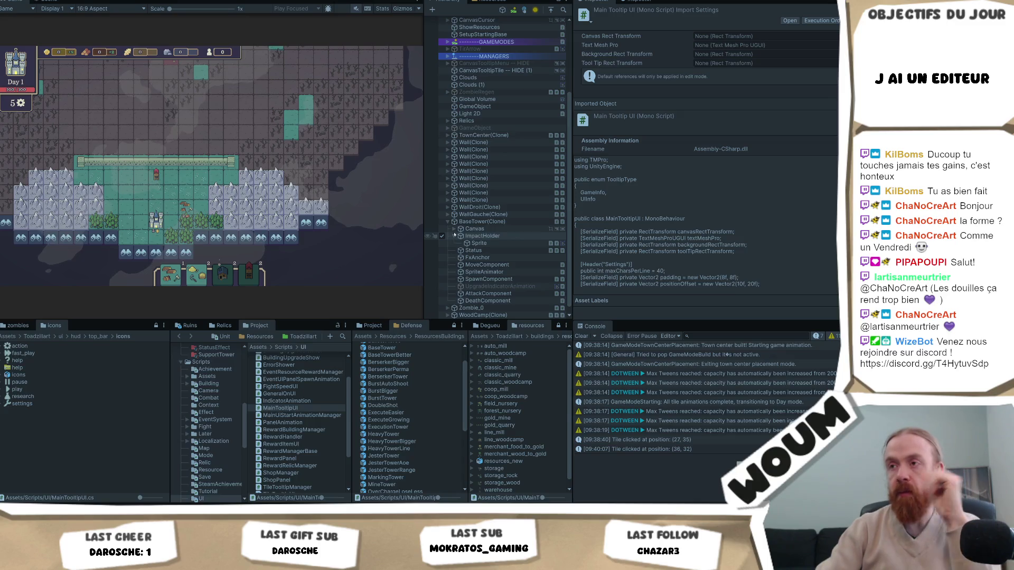
left_click(454, 236)
left_click(455, 230)
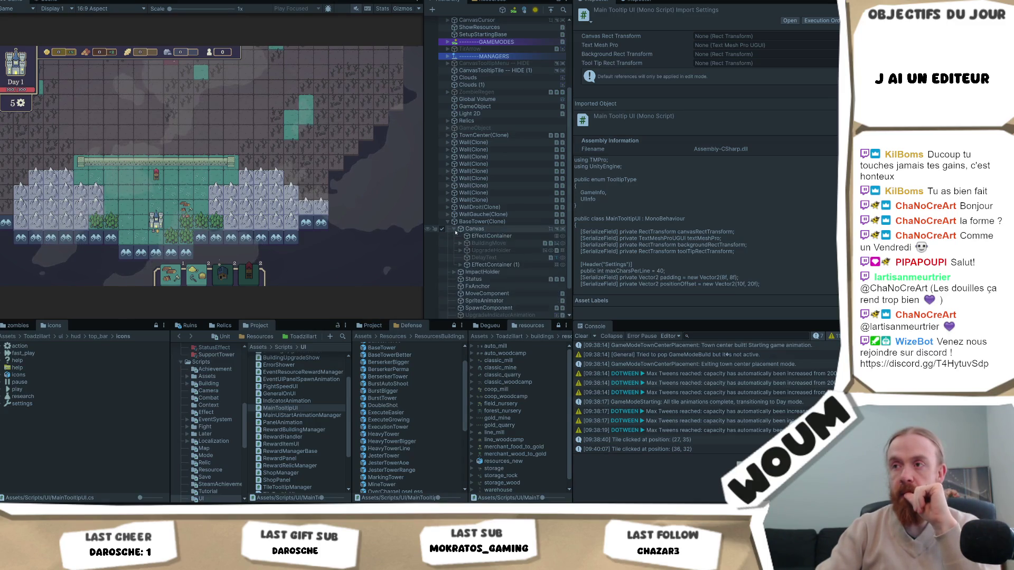
left_click(455, 230)
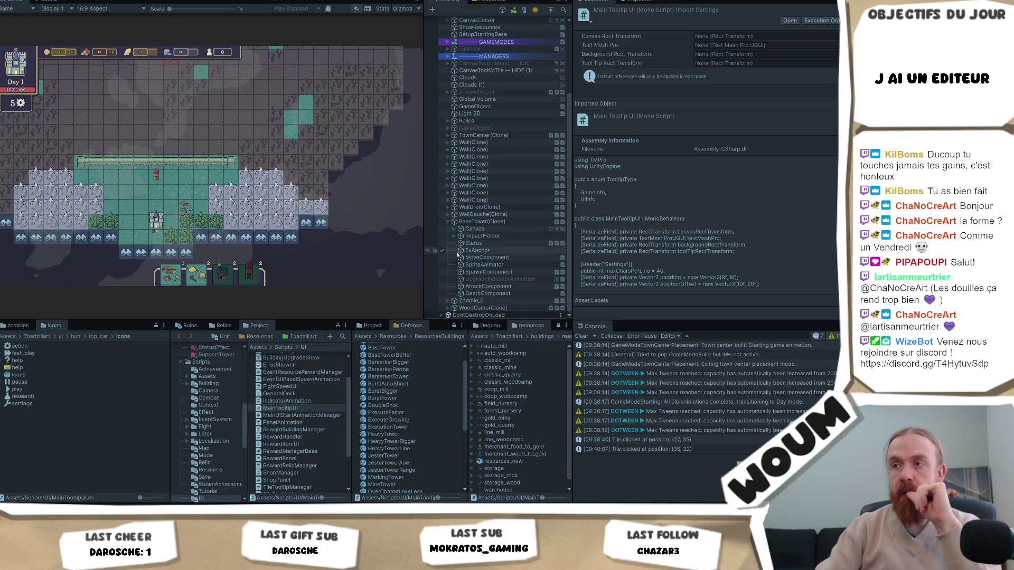
Step: Set the base tower's Tower Attack Component Nb Pierce to 2 and skip ahead 11 hours with F1
left_click(478, 222)
left_click(488, 286)
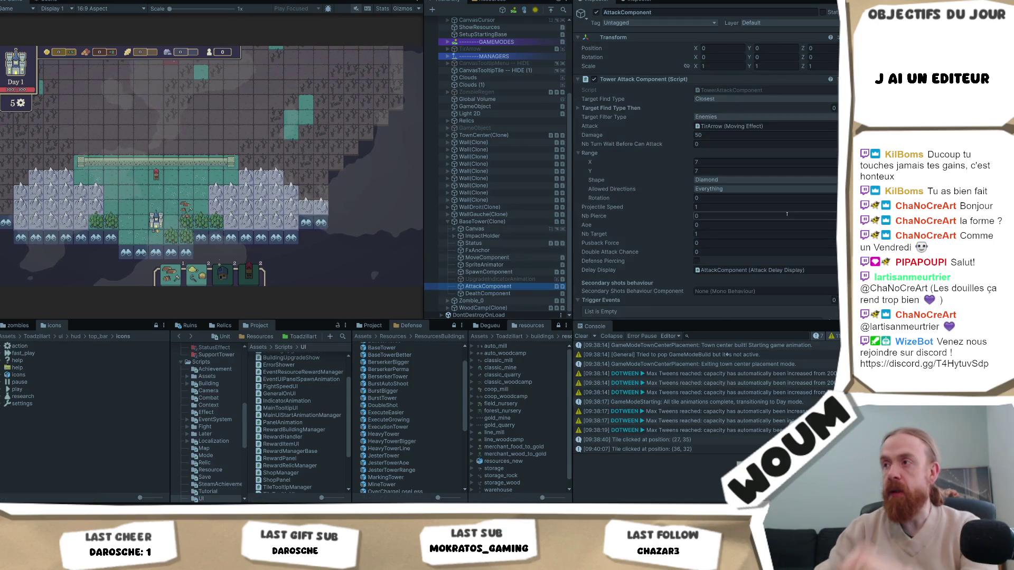
scroll(688, 197, "down", 1)
left_click(702, 192)
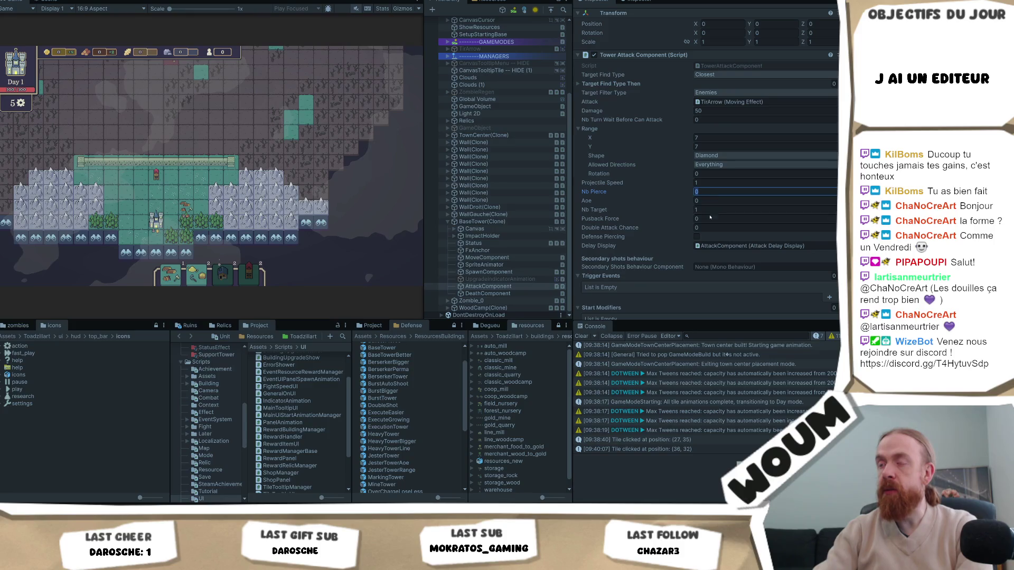
type("2")
left_click(237, 125)
key("F1")
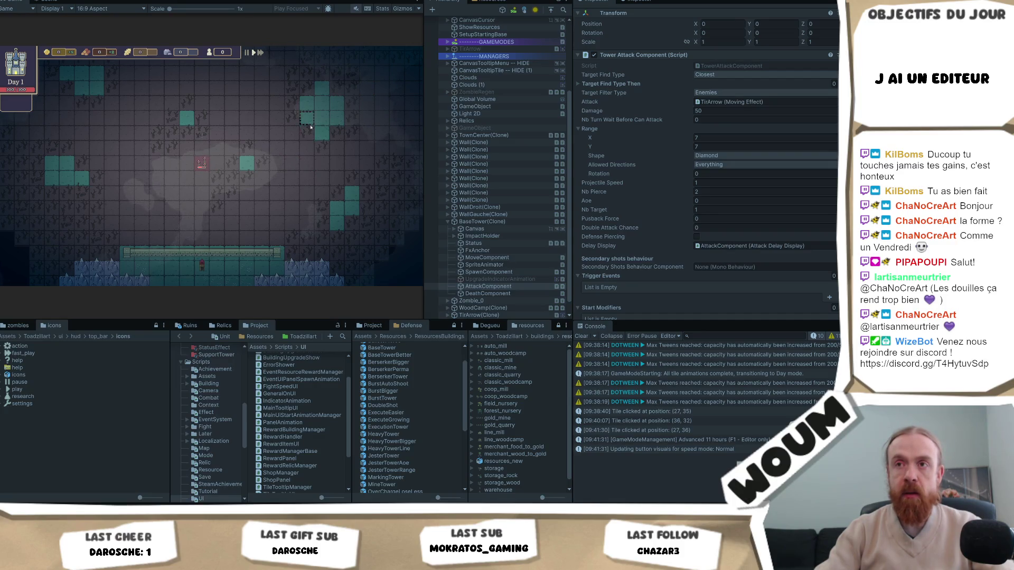
left_click_drag(313, 138, 303, 169)
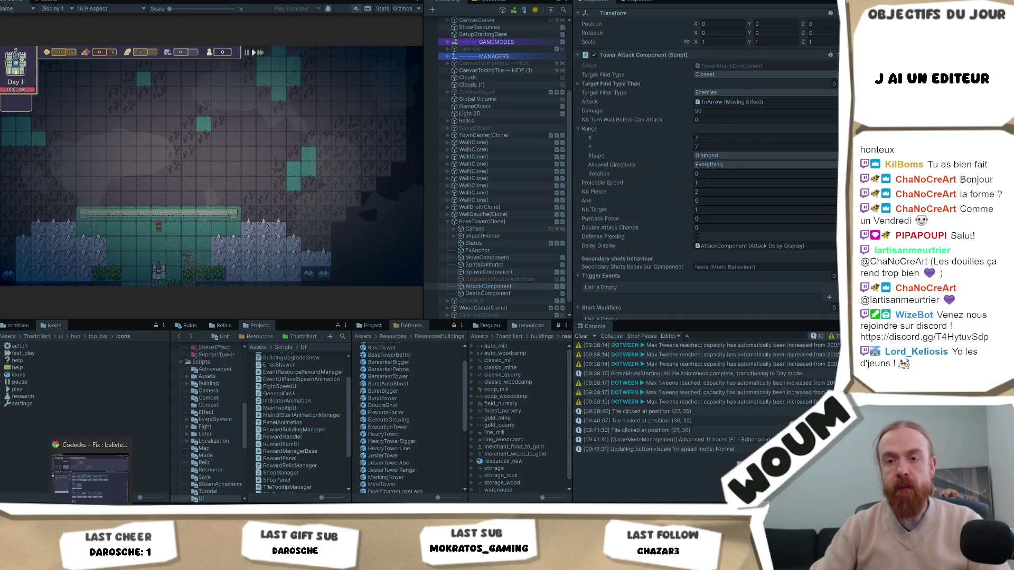
left_click(87, 491)
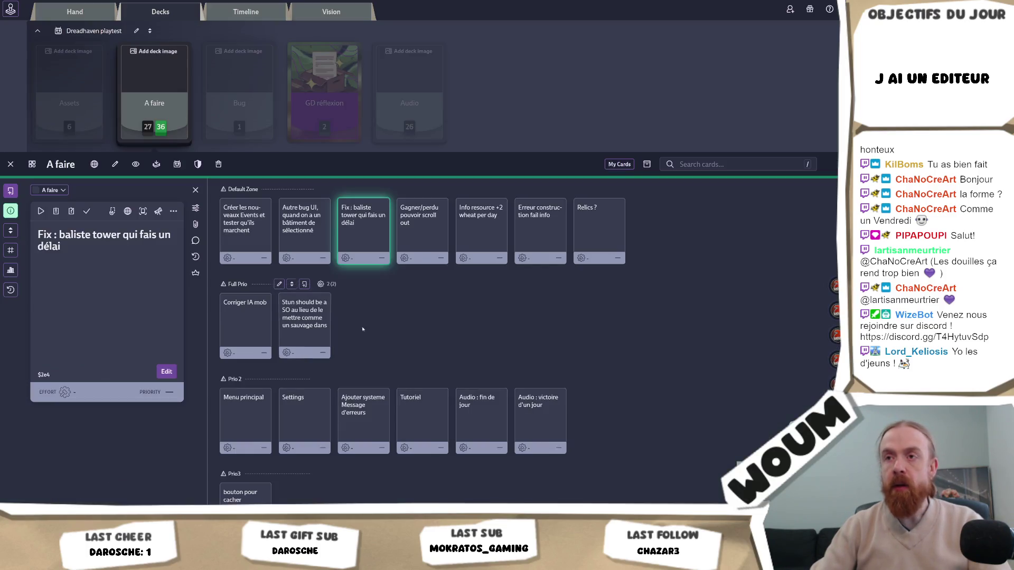
left_click(422, 232)
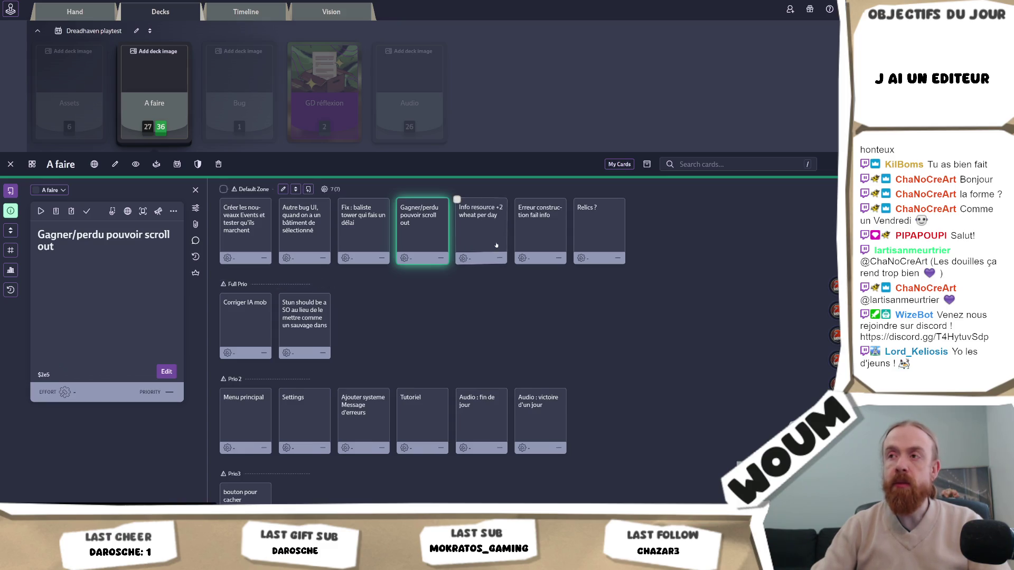
left_click(532, 247)
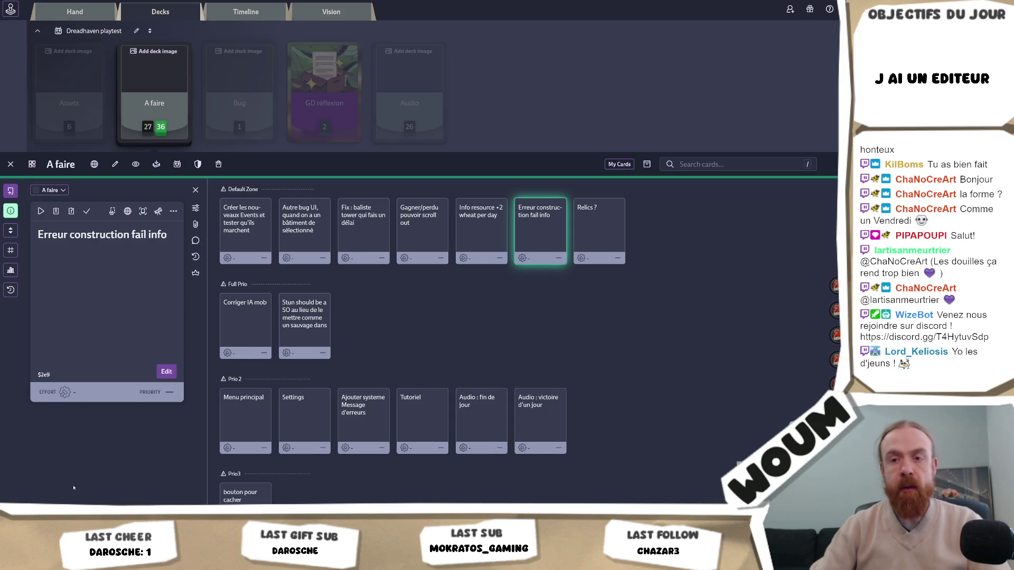
key("alt+Tab")
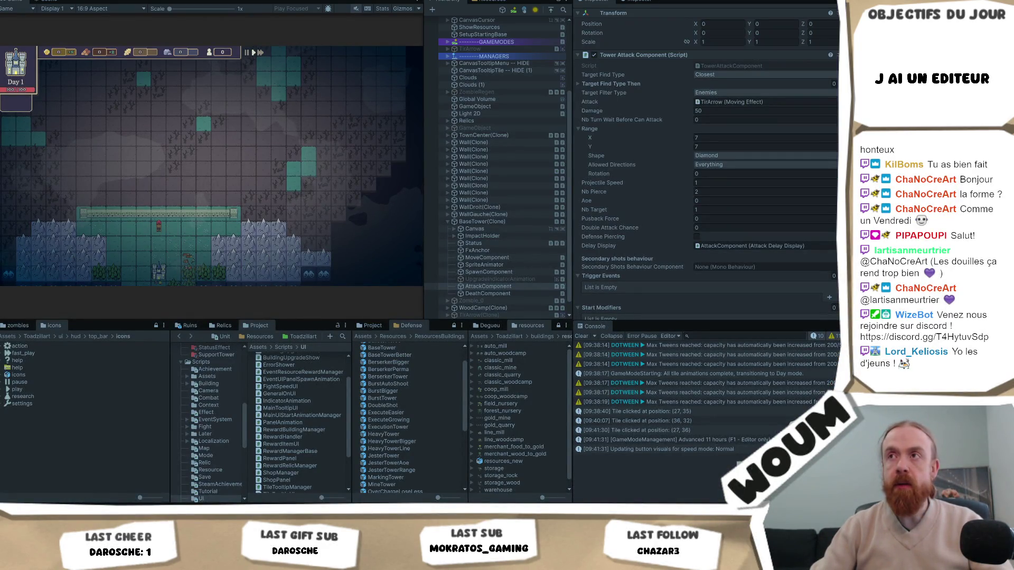
Step: Close the New Constructions Kit reward, play on to Day 2, and switch to the A faire deck
left_click(196, 225)
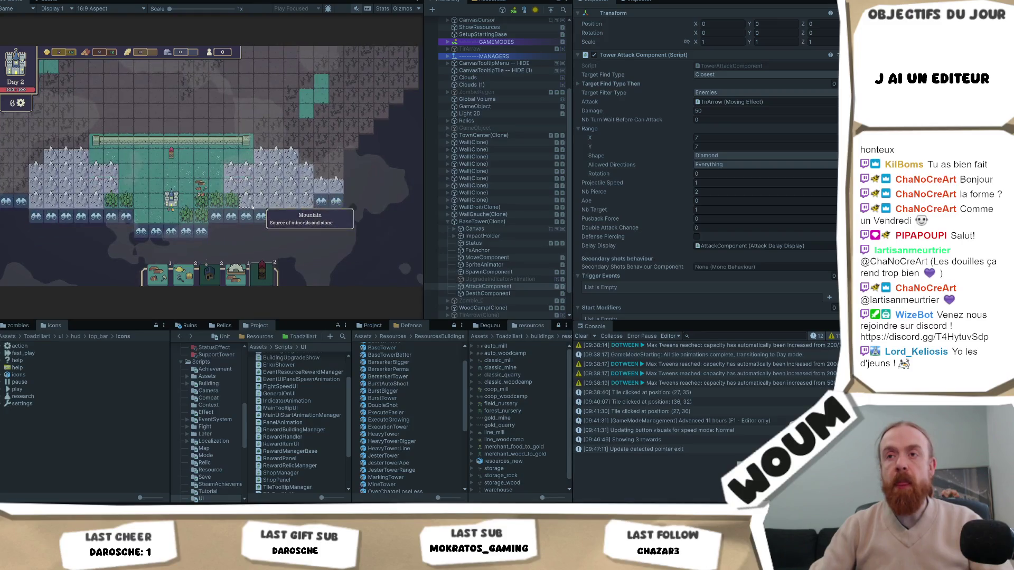
key("alt+Tab")
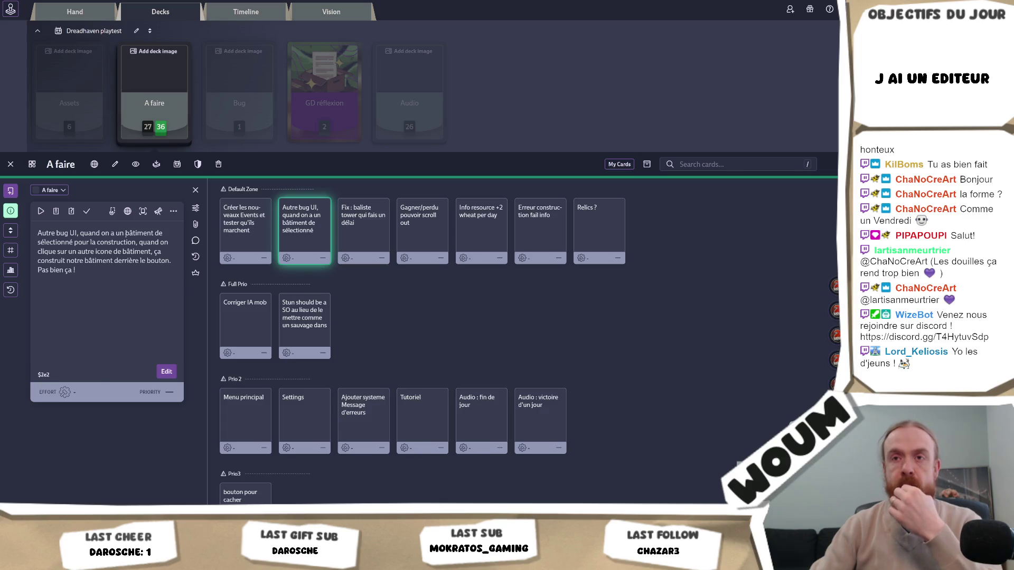
Step: Mark the 'Autre bug UI' card done so the counters read 26 and 37, then scroll the board
left_click(87, 210)
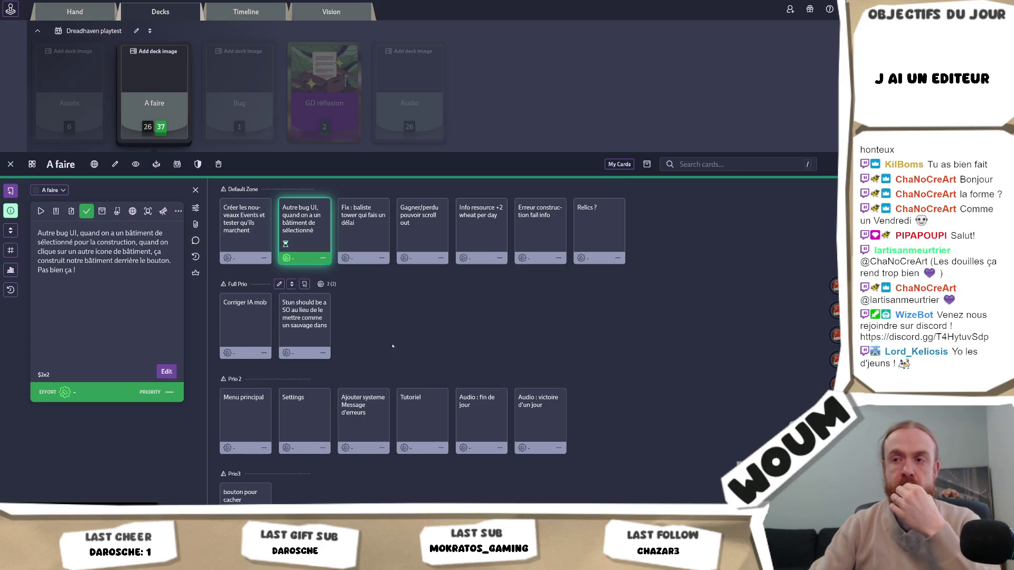
scroll(426, 296, "down", 1)
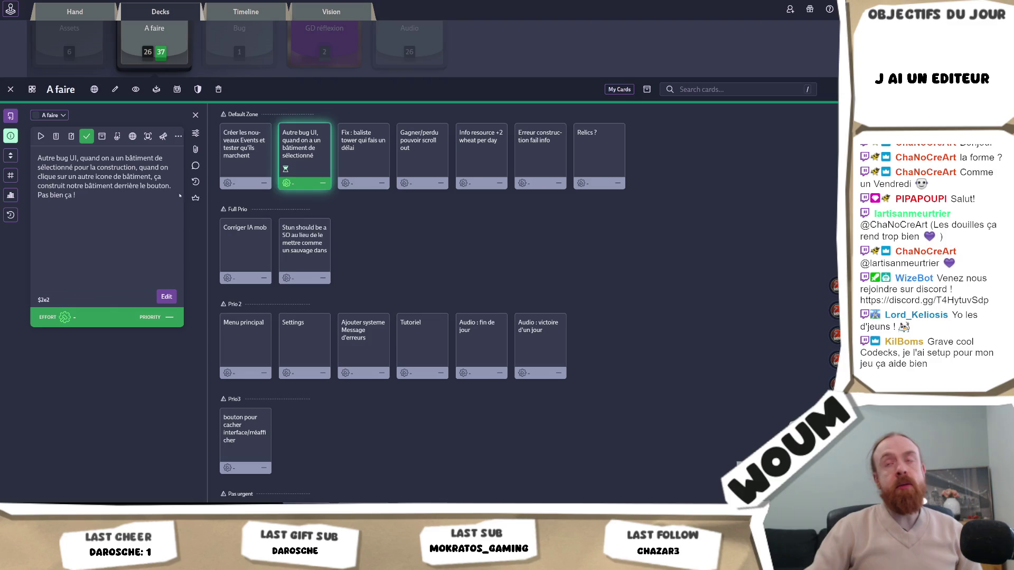
mouse_move(415, 281)
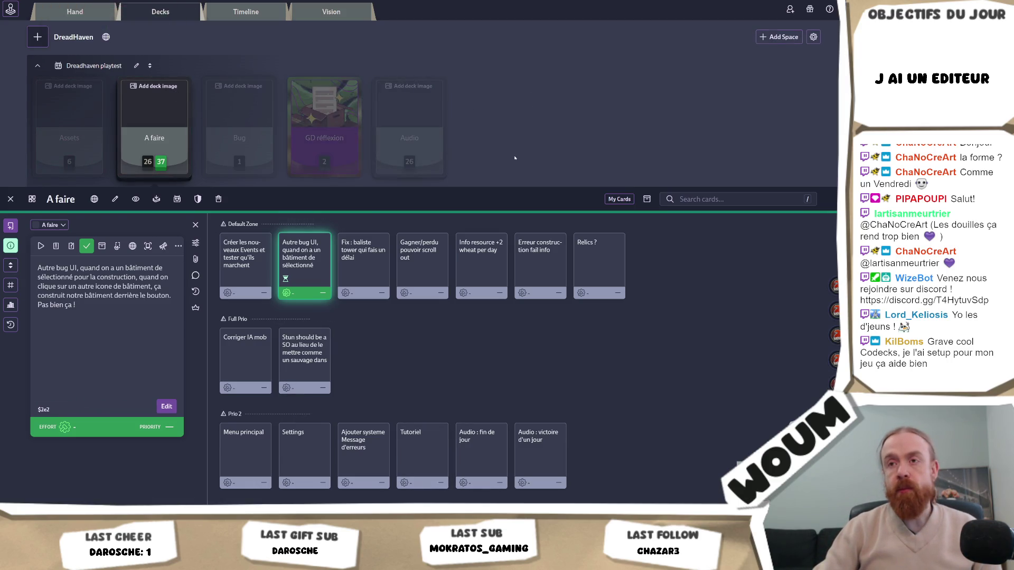
scroll(515, 157, "down", 2)
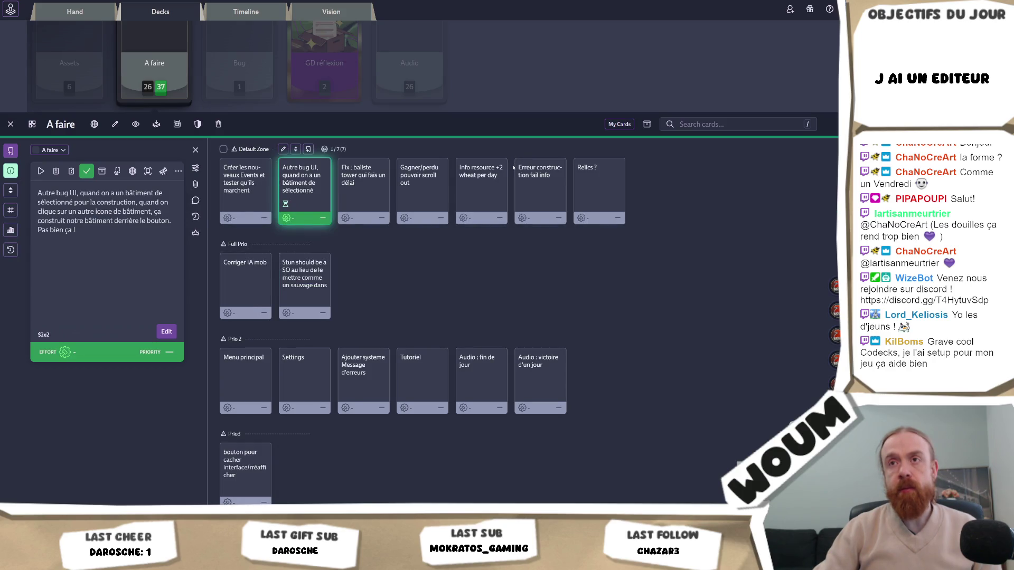
scroll(513, 168, "up", 2)
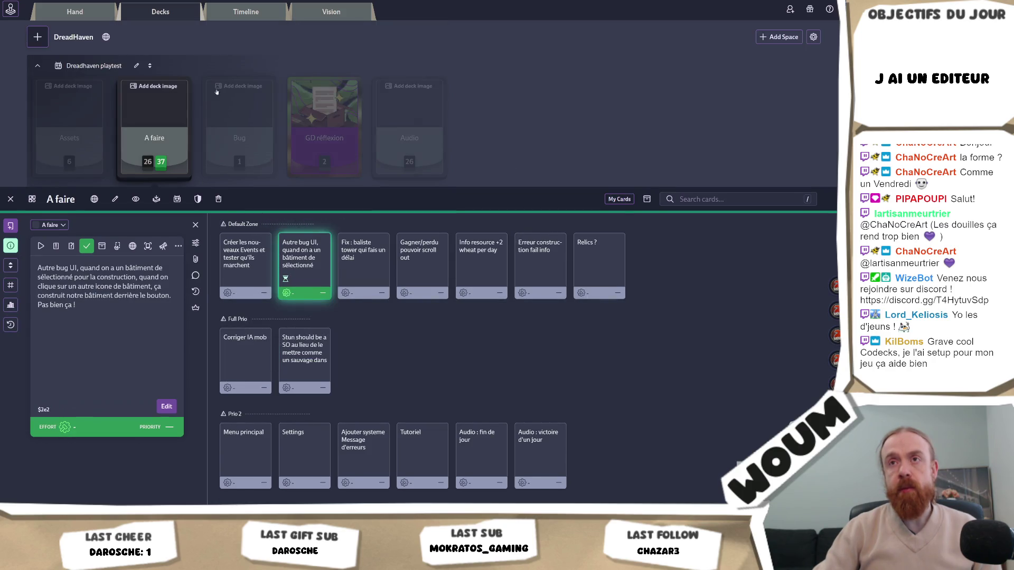
Step: Open DreadHaven's public page, enter the A faire deck, and scroll its lanes and activity log
left_click(107, 38)
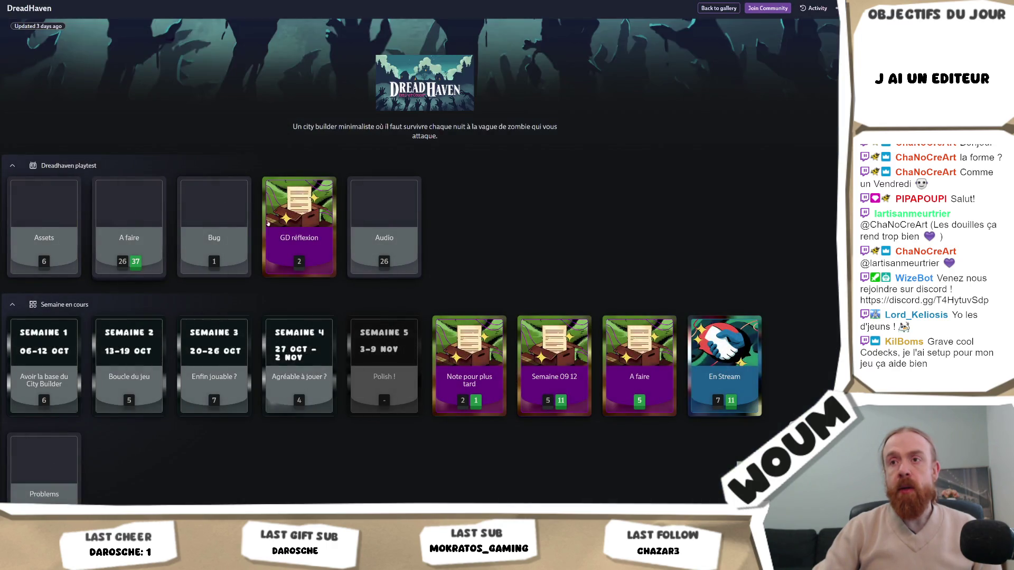
left_click(130, 232)
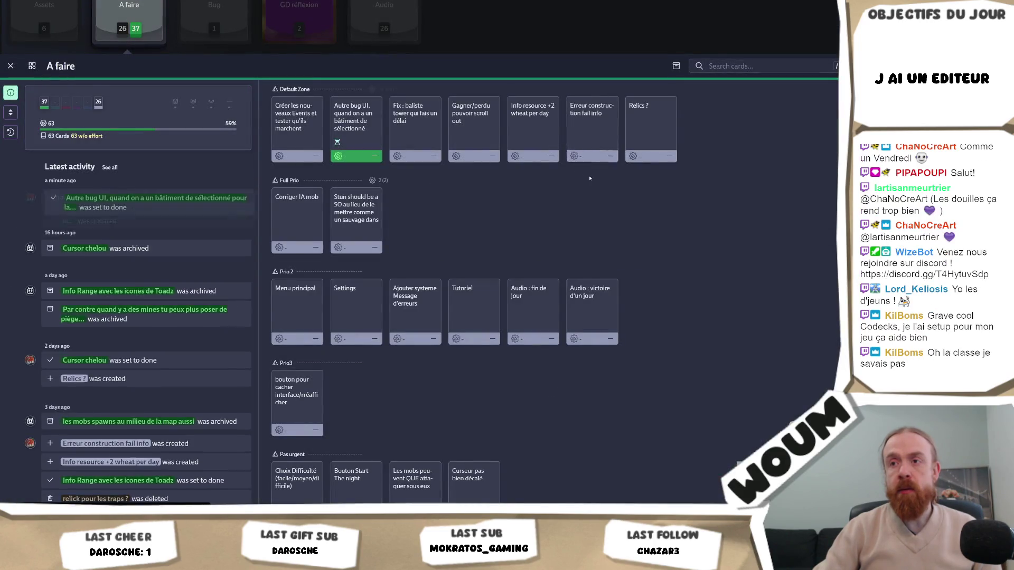
scroll(590, 178, "down", 4)
scroll(590, 178, "up", 10)
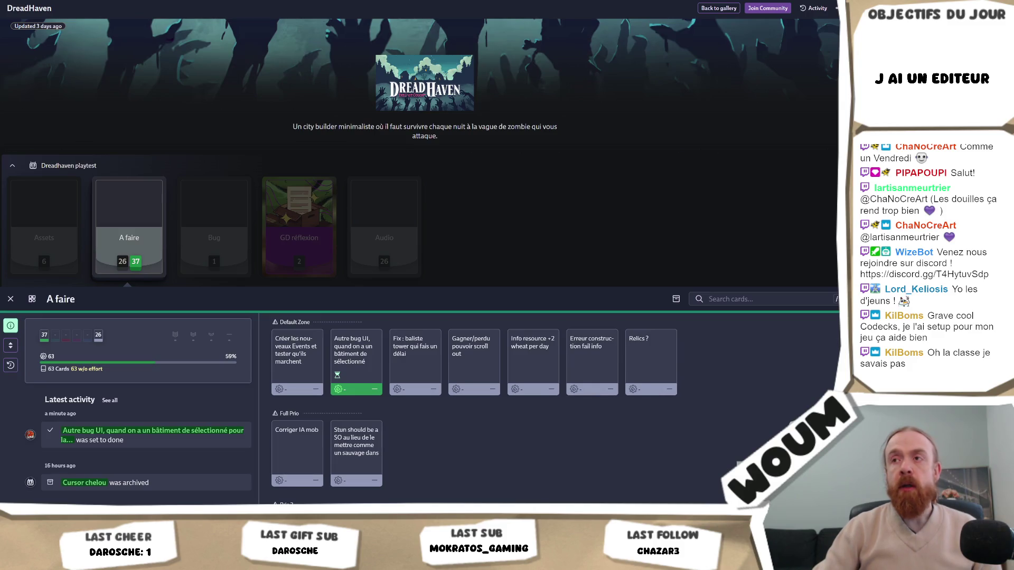
scroll(499, 283, "down", 3)
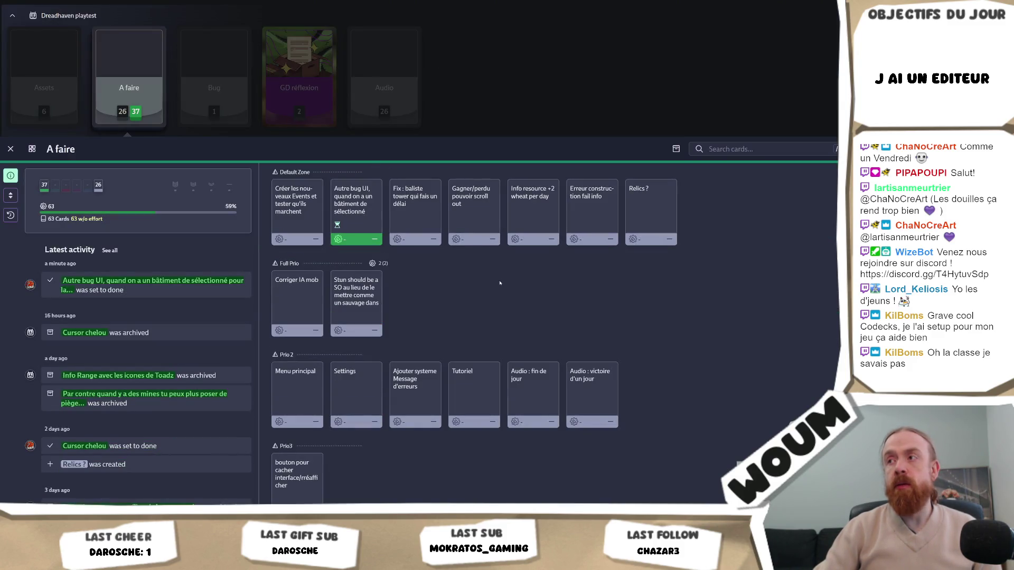
scroll(499, 283, "down", 4)
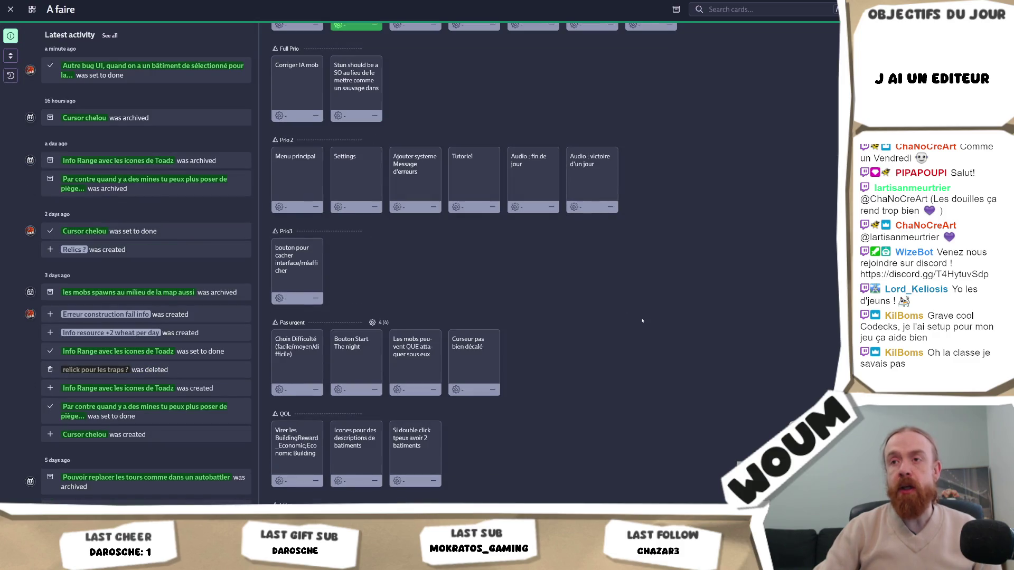
scroll(642, 321, "up", 1)
scroll(642, 321, "up", 6)
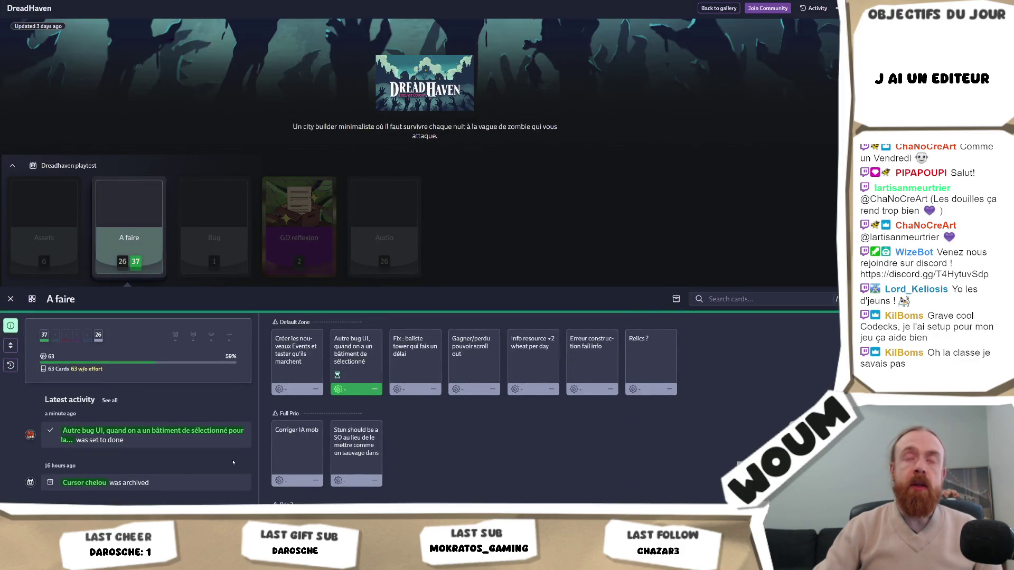
Step: Untick Make project public in DreadHaven's Open Decks settings and save
left_click(356, 352)
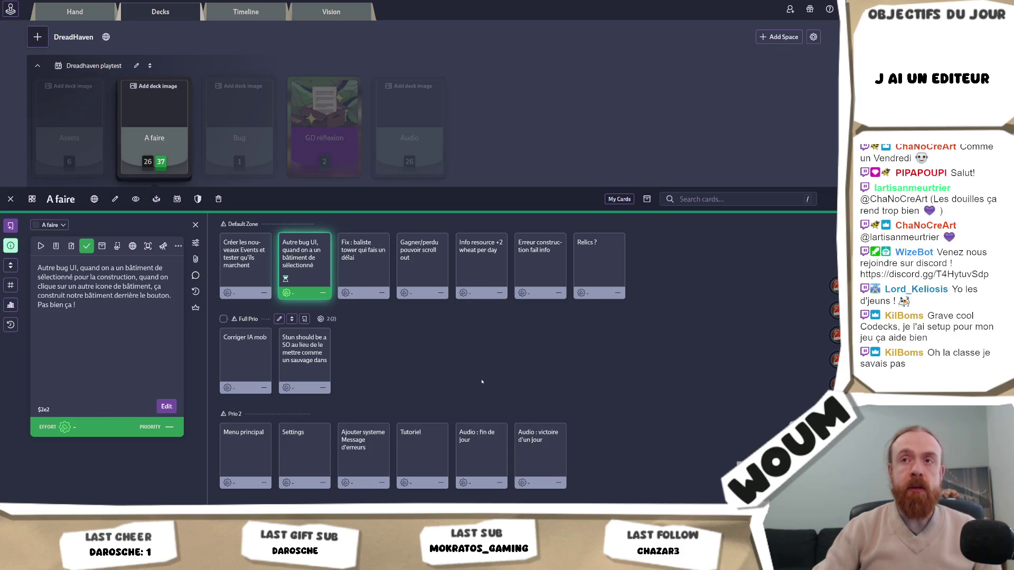
left_click(813, 37)
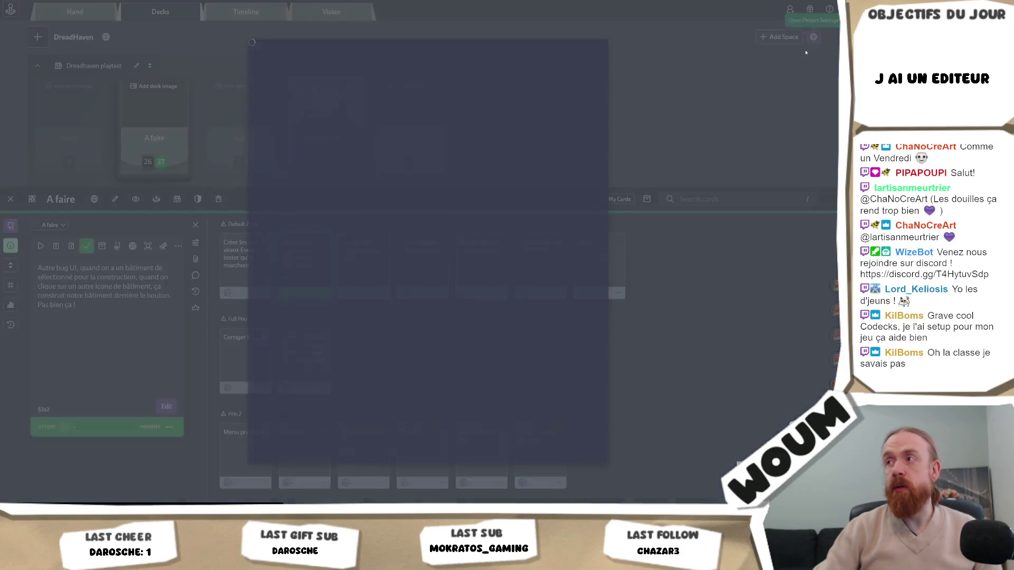
left_click(282, 117)
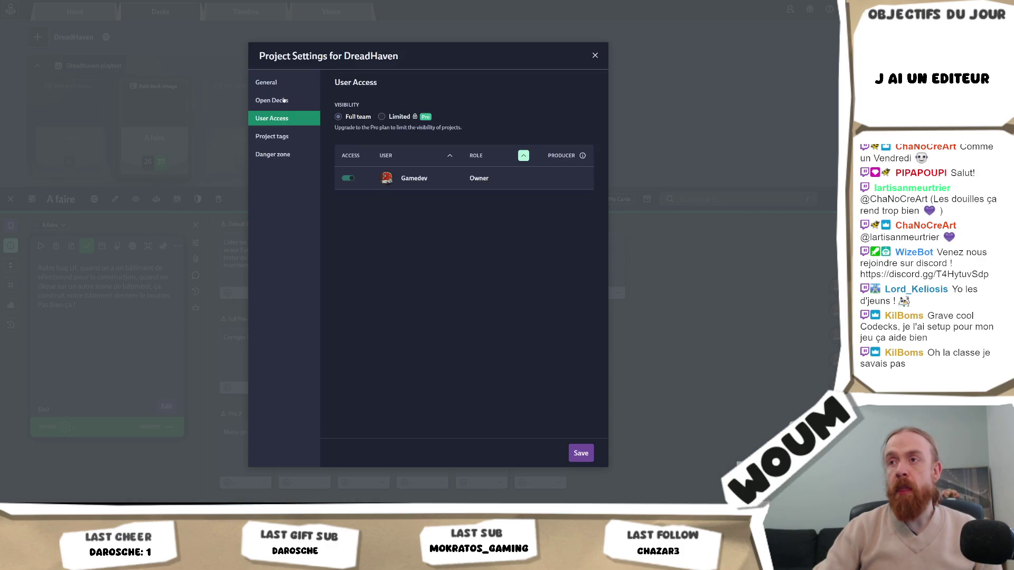
left_click(287, 100)
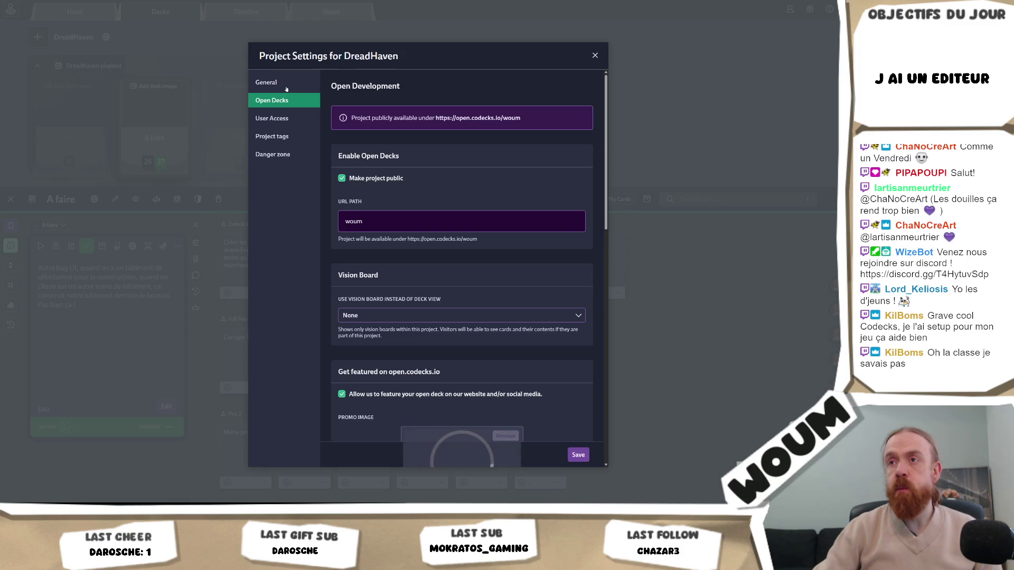
left_click(361, 179)
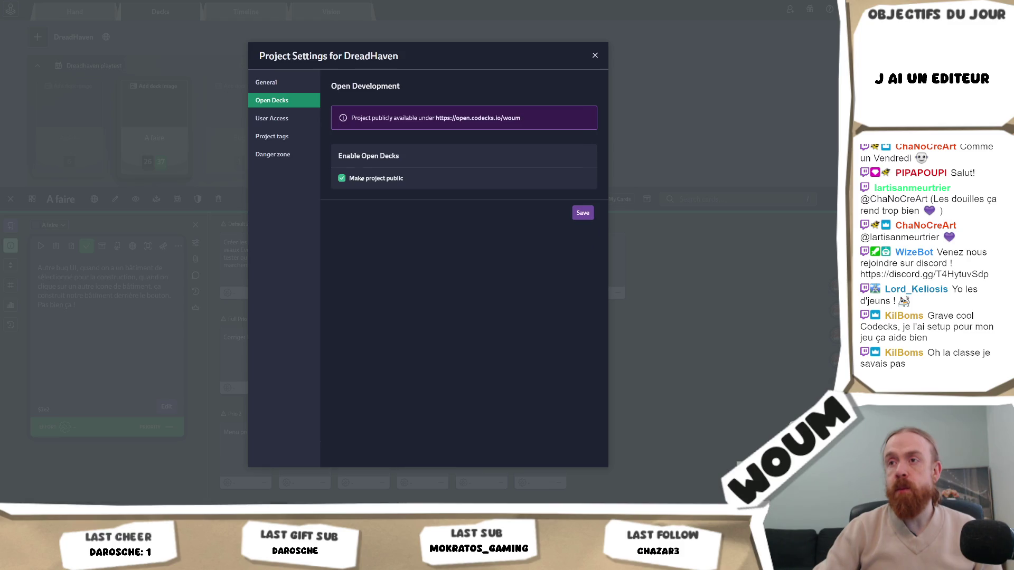
left_click(583, 213)
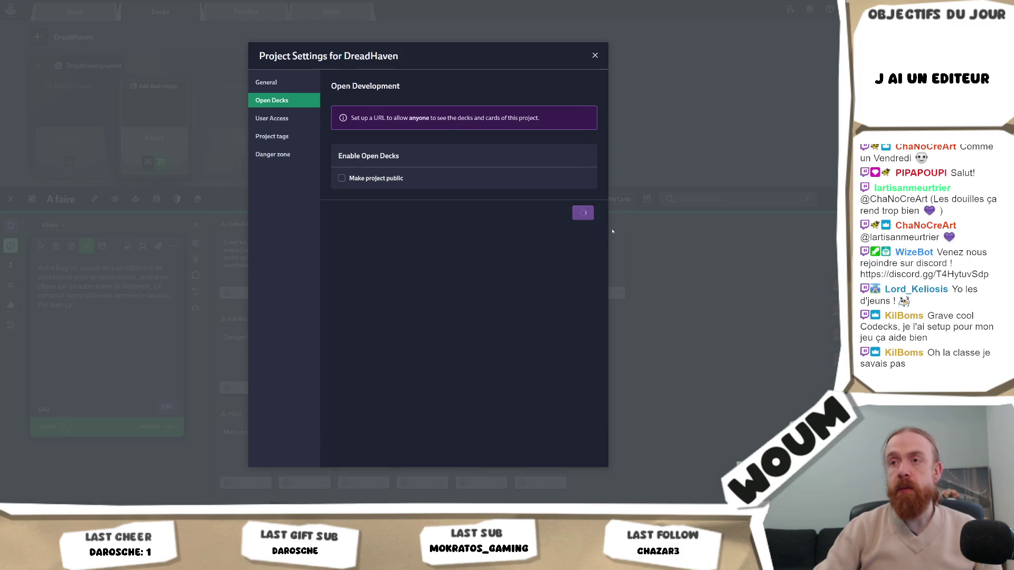
left_click(700, 298)
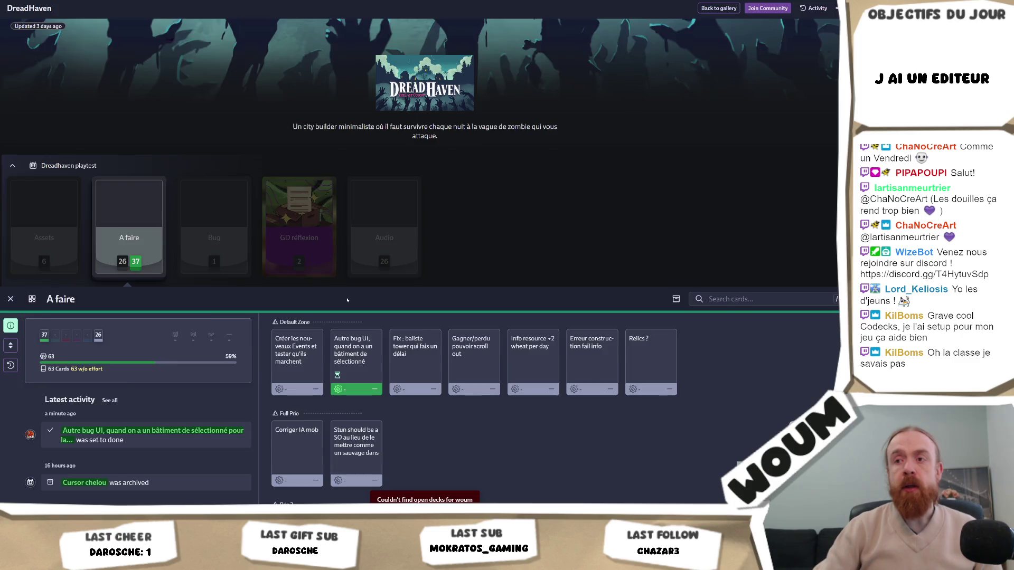
Step: Open the 'Stun should be a SO' card, browse the public board, then return to Unity
scroll(365, 304, "down", 3)
left_click(364, 304)
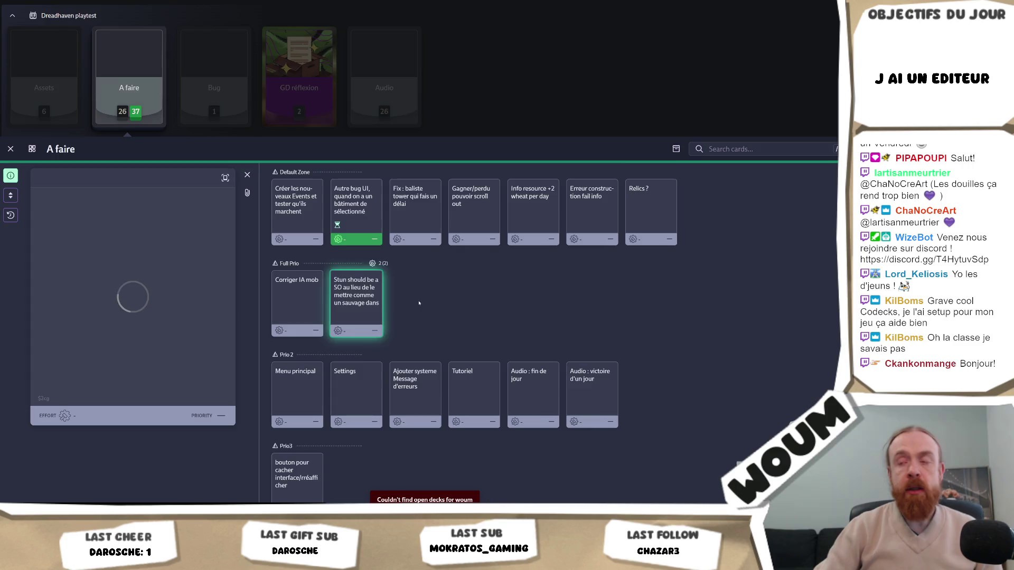
scroll(419, 299, "down", 5)
scroll(519, 365, "up", 5)
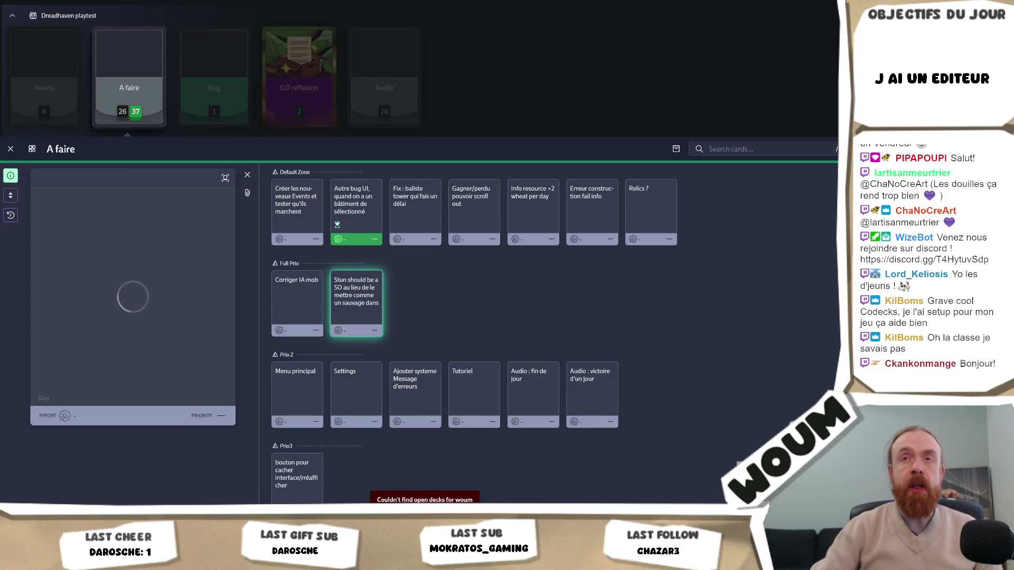
scroll(152, 91, "up", 3)
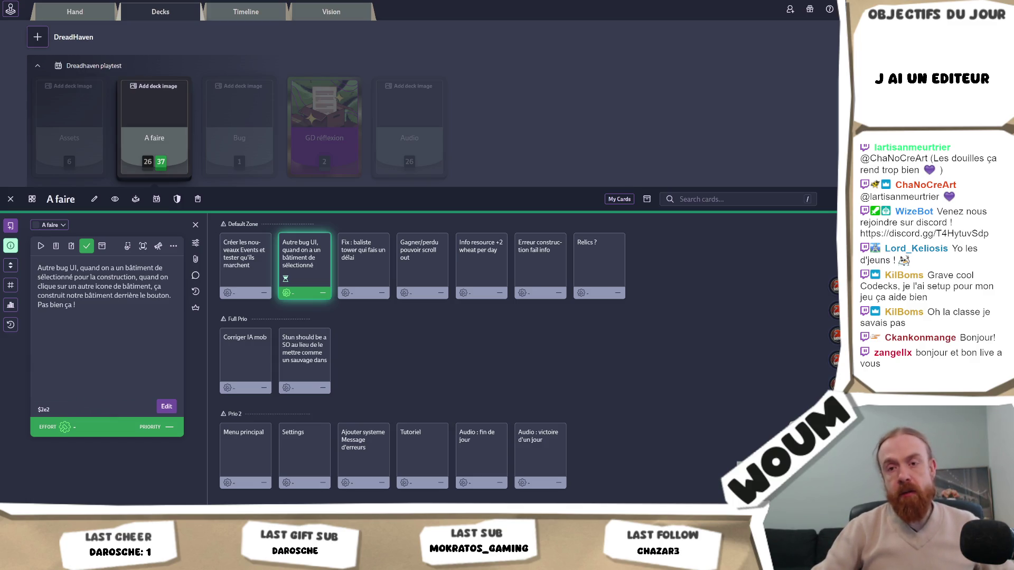
key("alt+Tab")
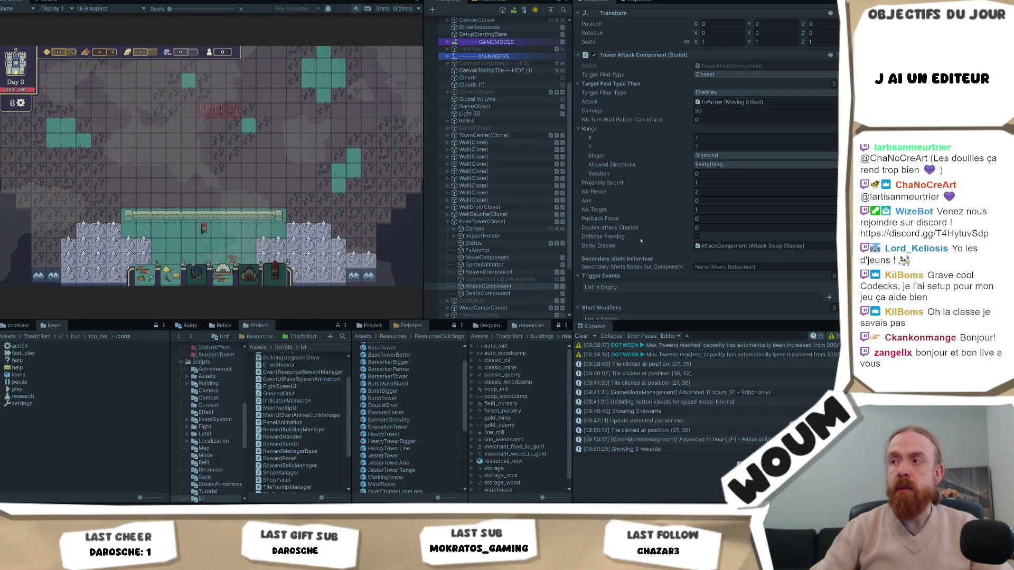
Step: Change the tower attack's Nb Pierce from 2 to 1
left_click(715, 191)
type("1")
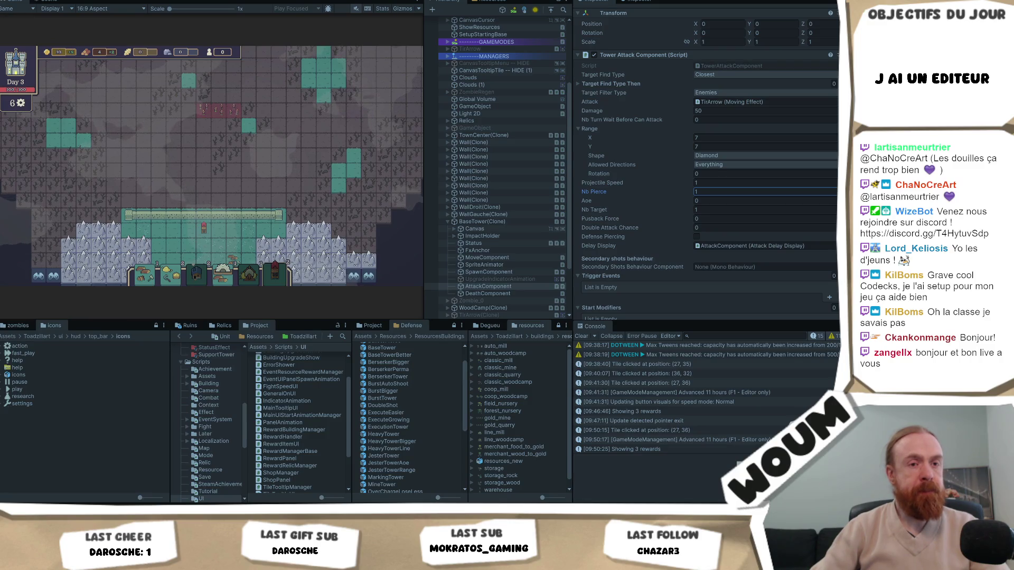
key("Return")
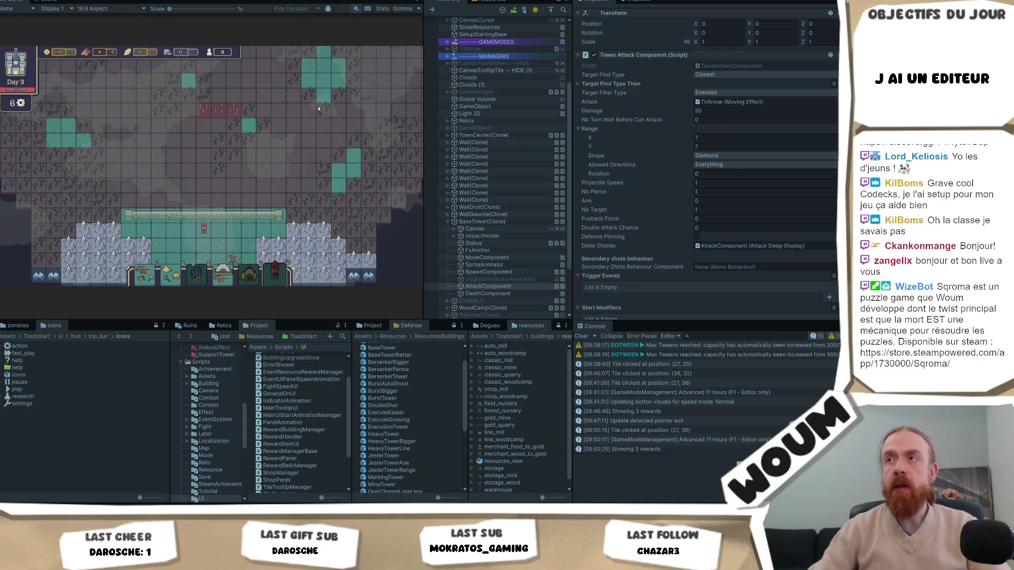
Step: Skip the game ahead 11 hours and restore Nb Pierce to 2
left_click(279, 161)
left_click(294, 165)
key("F1")
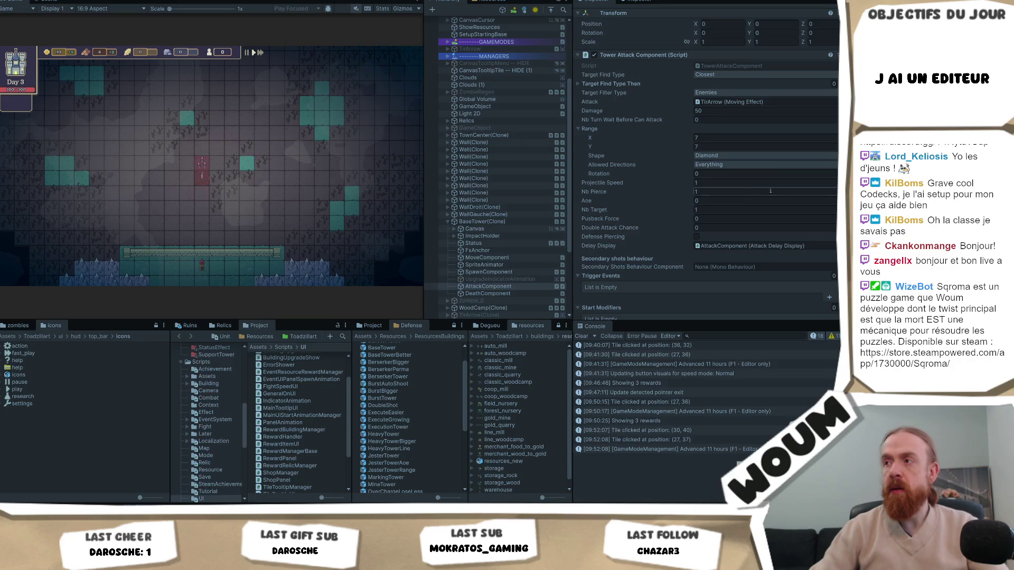
left_click(740, 192)
type("2")
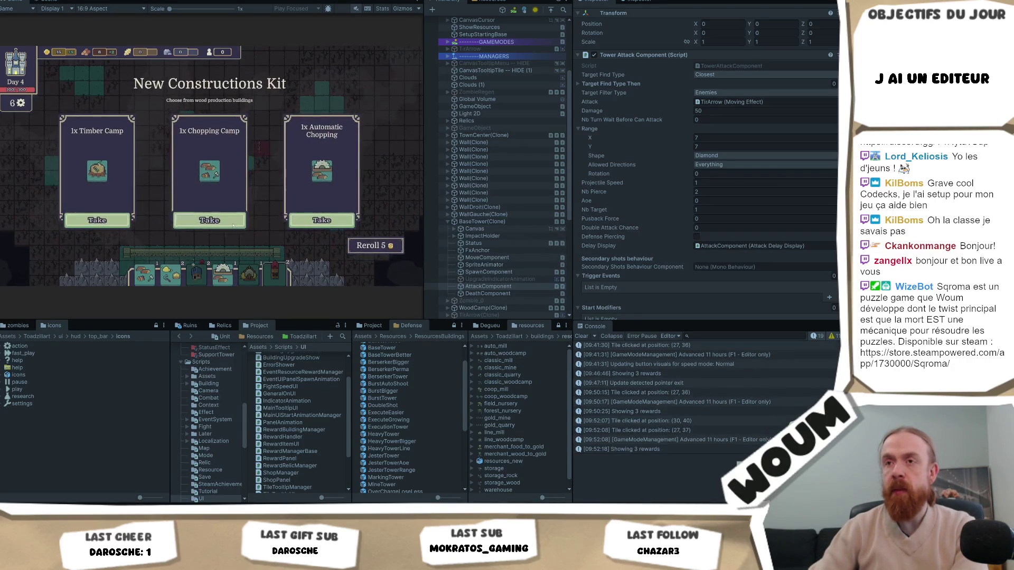
Step: Take the Burst Tower and Cooperative Woodcamp rewards from the New Constructions Kits
left_click(288, 223)
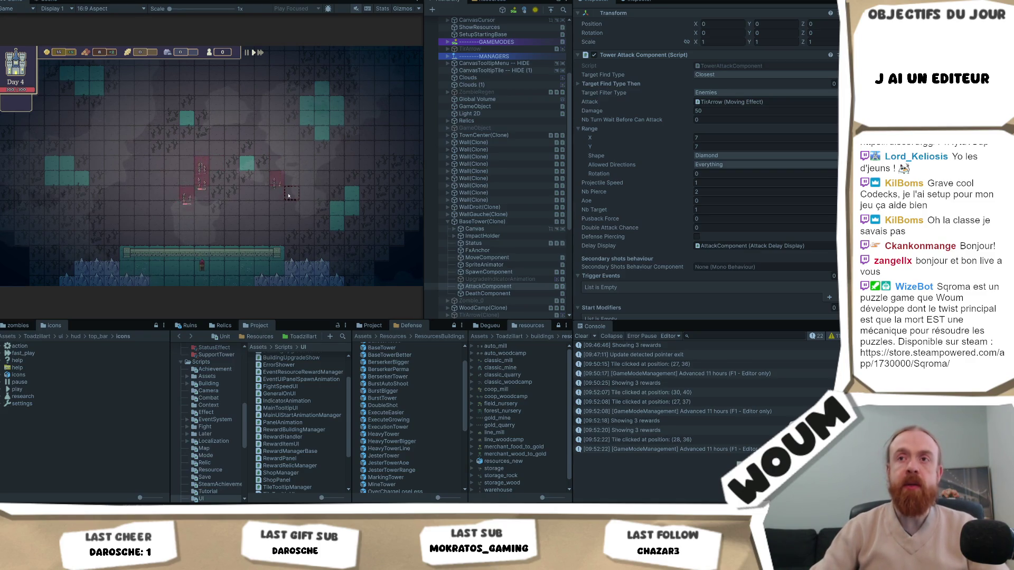
mouse_move(283, 194)
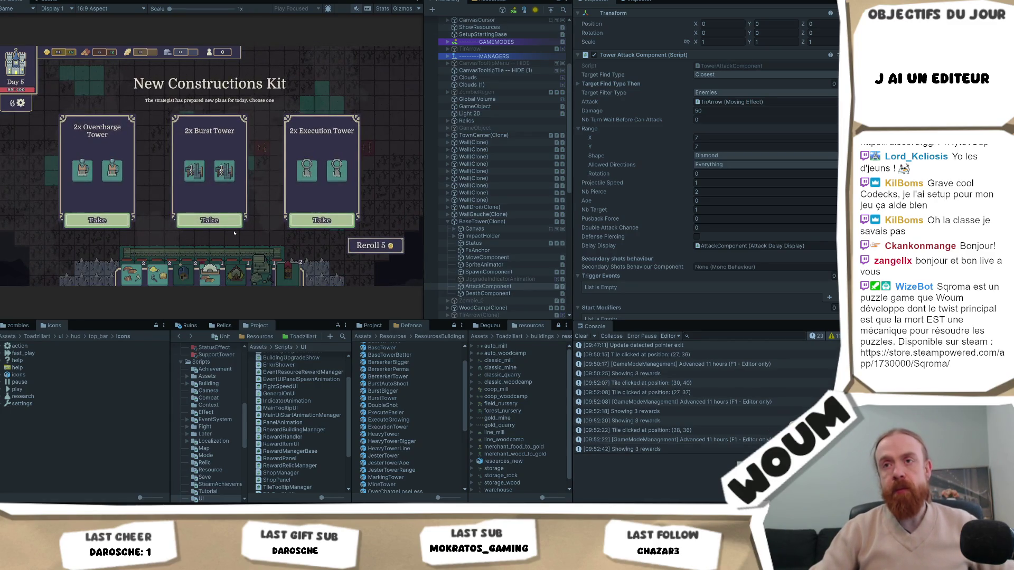
left_click(229, 226)
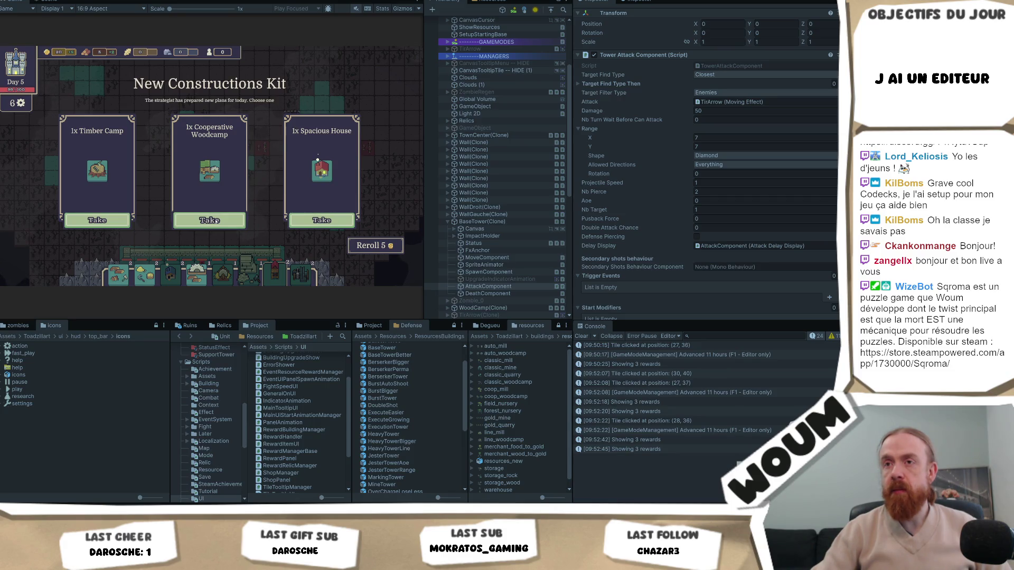
left_click(216, 221)
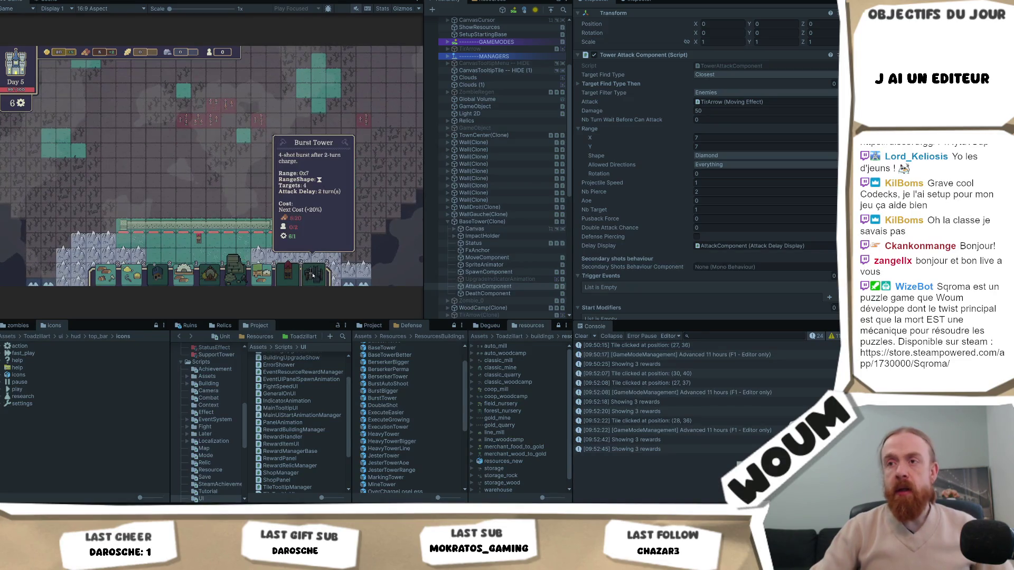
Step: Add 100 of every resource with F2 and place a House on the map
key("F2")
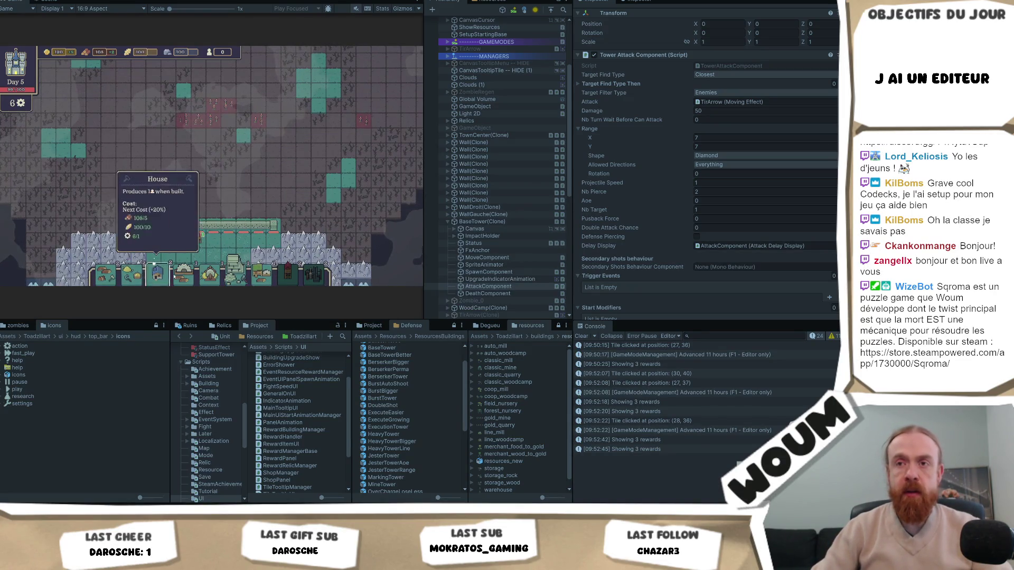
left_click(174, 276)
left_click(154, 253)
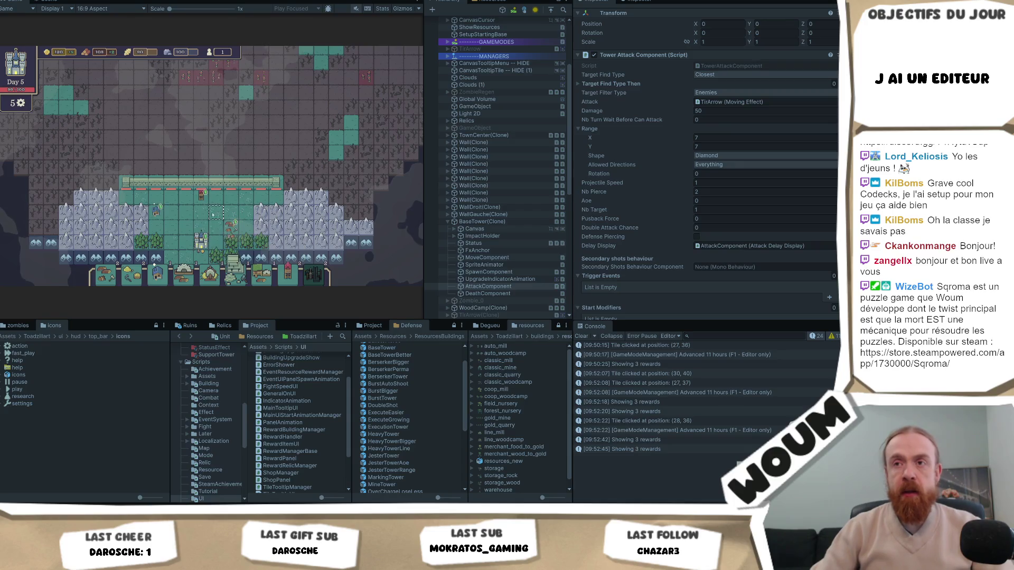
Step: Place the Ballista just below the walled town and advance the game 11 hours
left_click(227, 202)
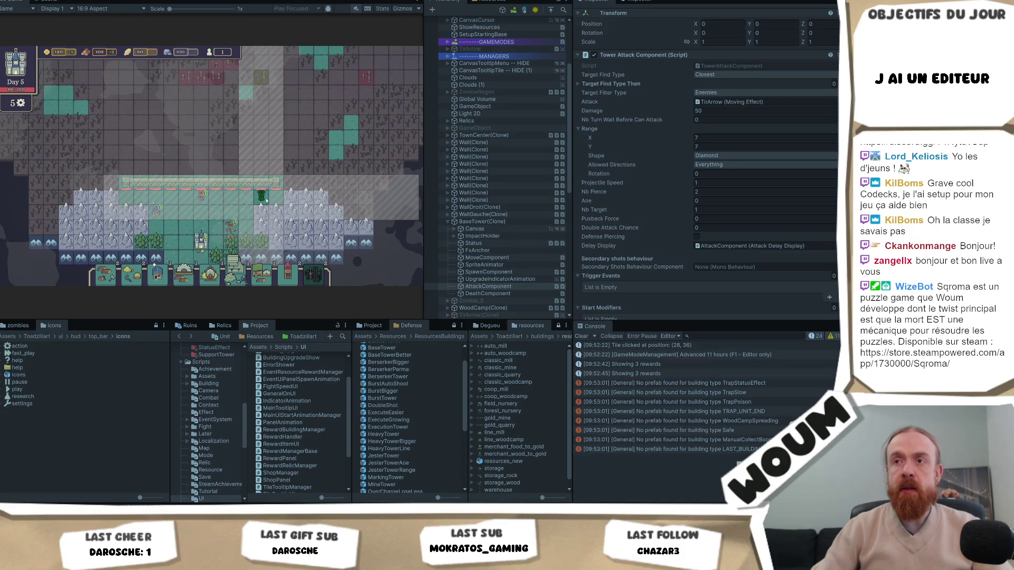
key("F1")
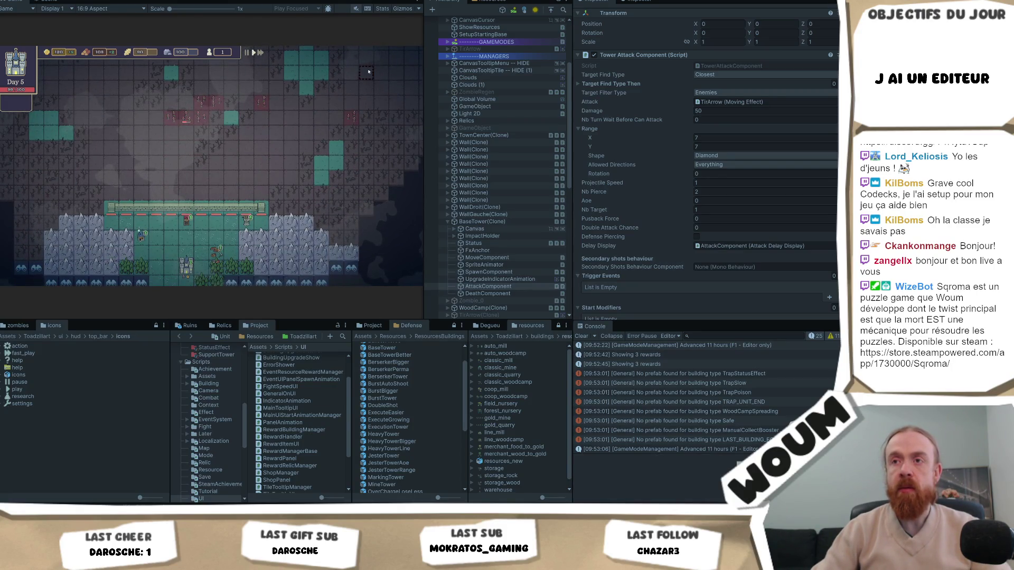
mouse_move(247, 229)
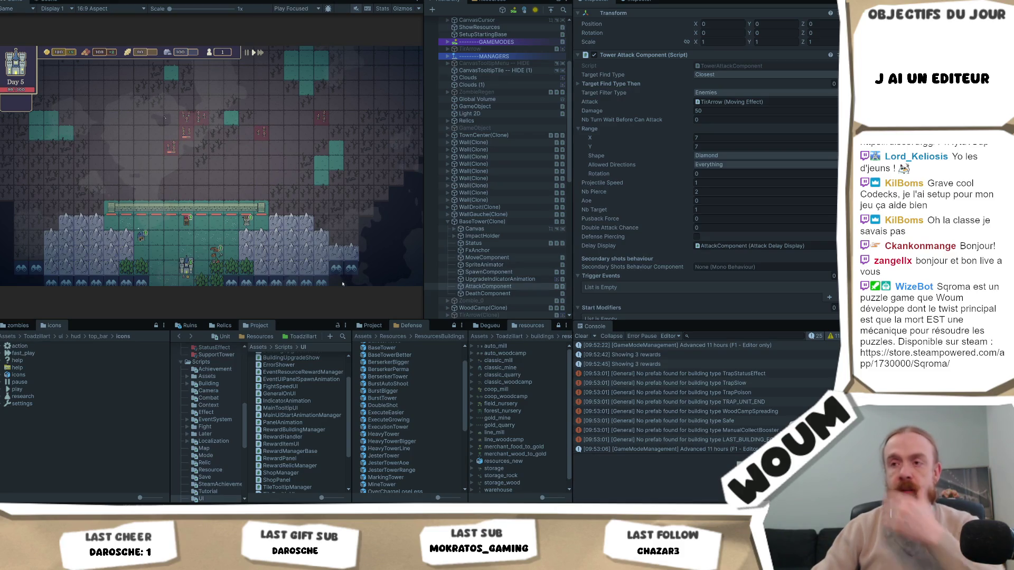
scroll(466, 263, "down", 15)
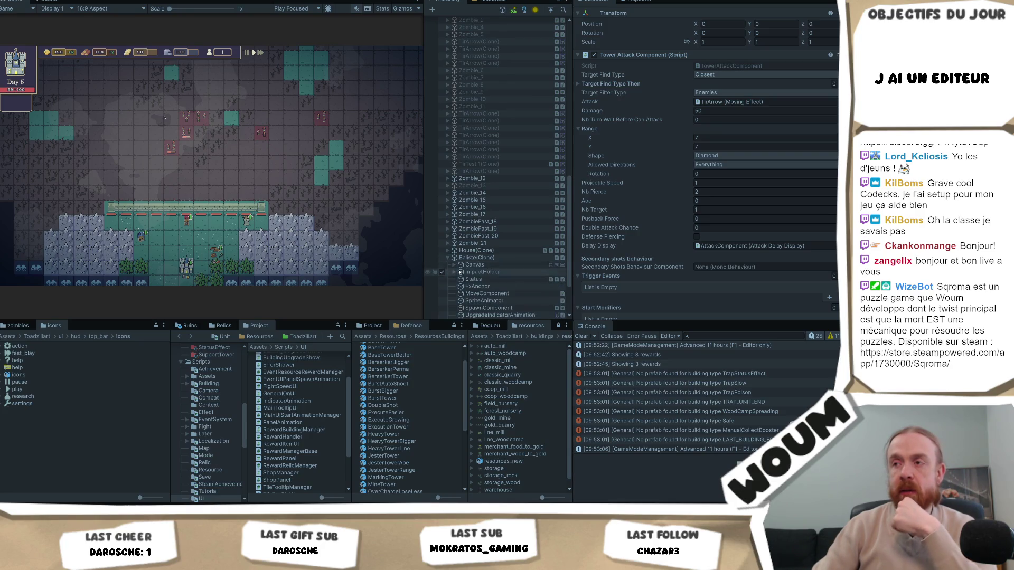
Step: Expand Baliste(Clone) and review its AttackComponent settings in the Inspector
left_click(448, 258)
left_click(488, 295)
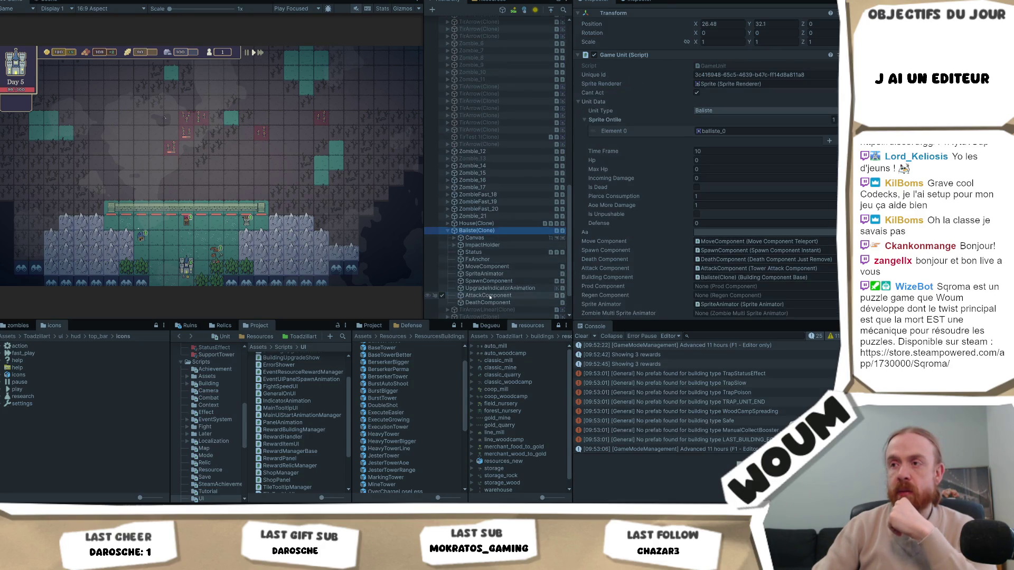
scroll(805, 192, "down", 2)
scroll(800, 194, "down", 3)
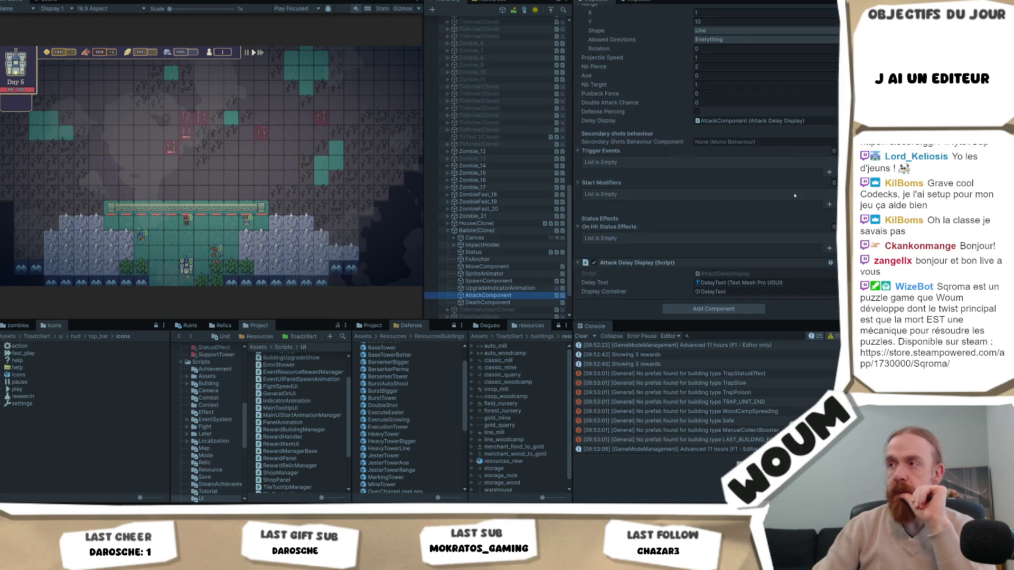
scroll(794, 195, "up", 6)
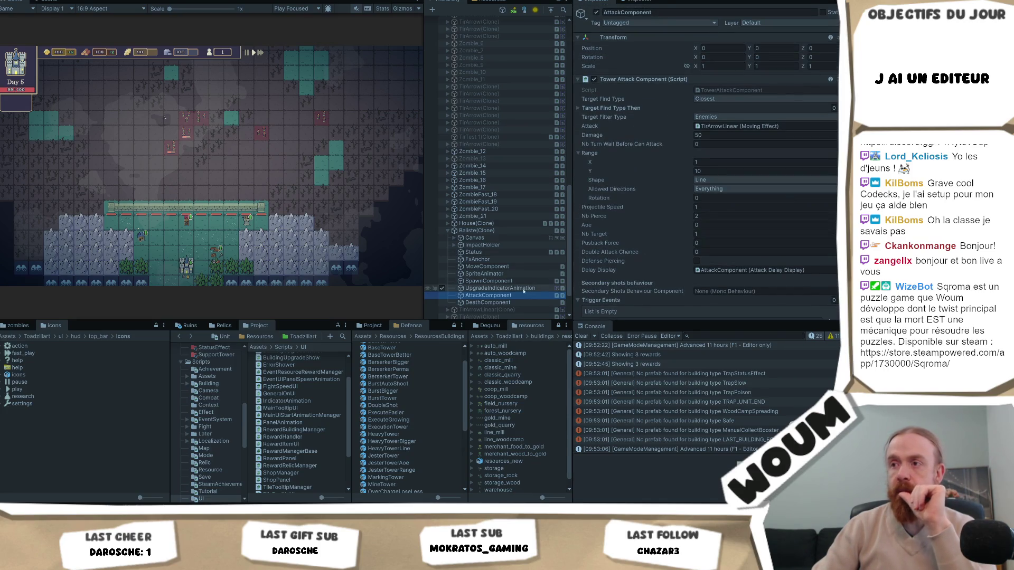
scroll(745, 210, "down", 1)
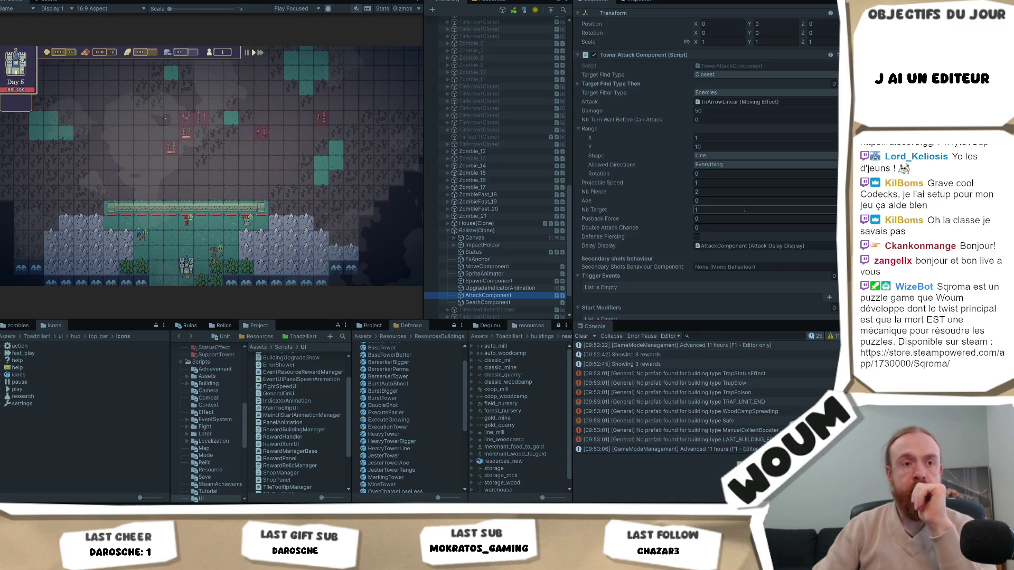
scroll(742, 211, "down", 2)
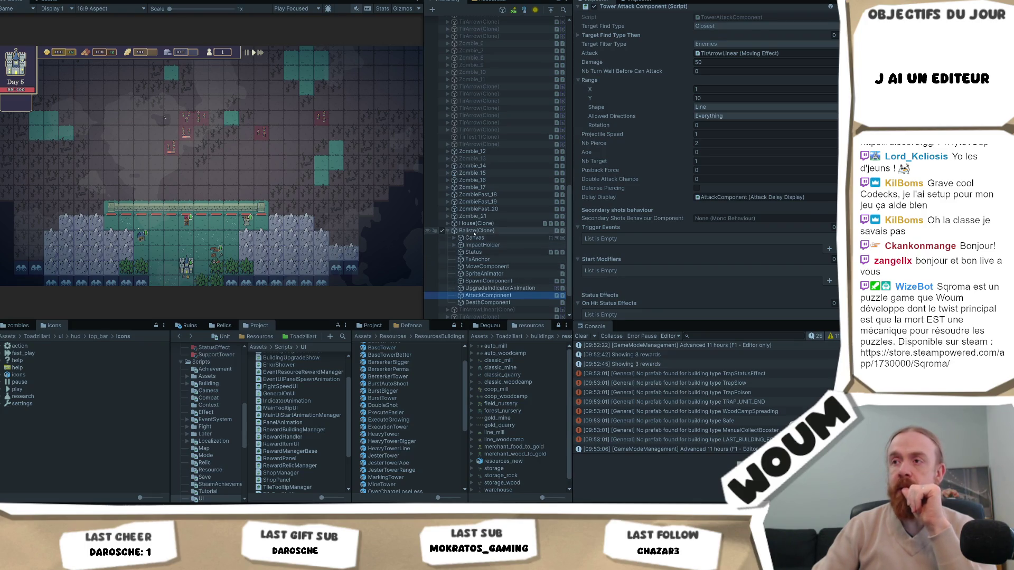
Step: Review the components on the Balliste(Clone) object itself
left_click(465, 231)
scroll(754, 216, "down", 3)
scroll(754, 217, "down", 3)
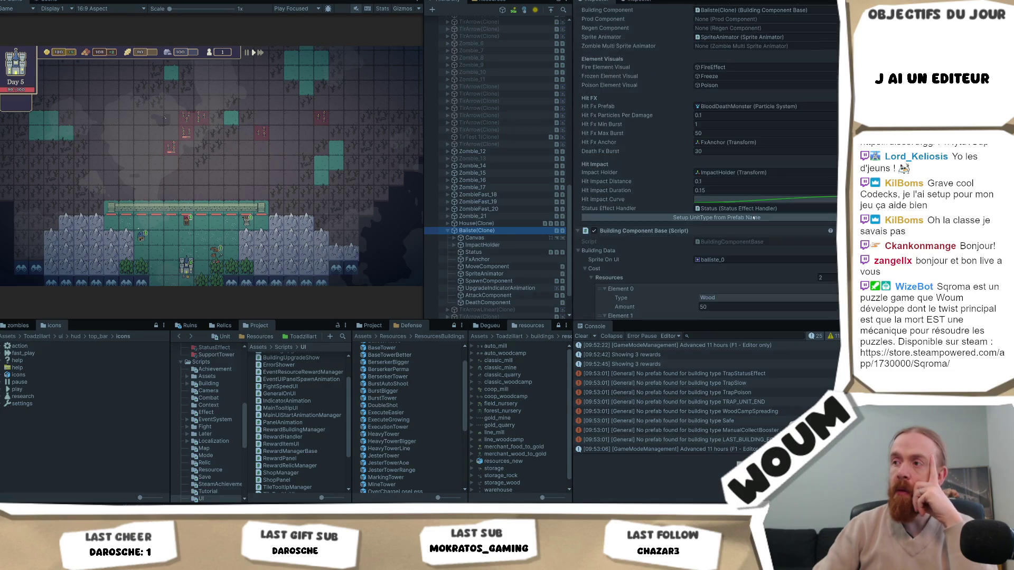
scroll(754, 218, "down", 10)
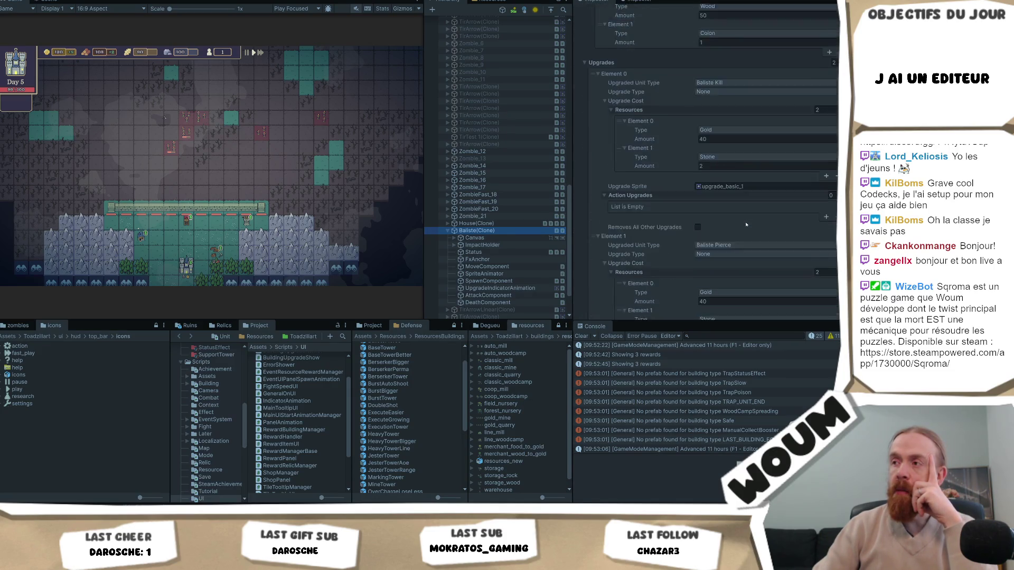
scroll(746, 225, "down", 2)
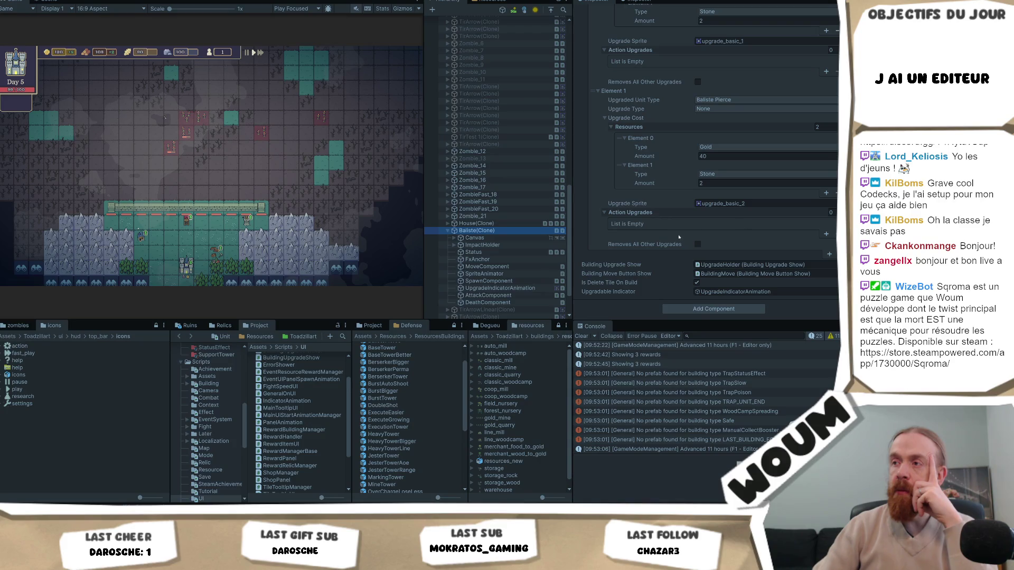
scroll(731, 225, "up", 4)
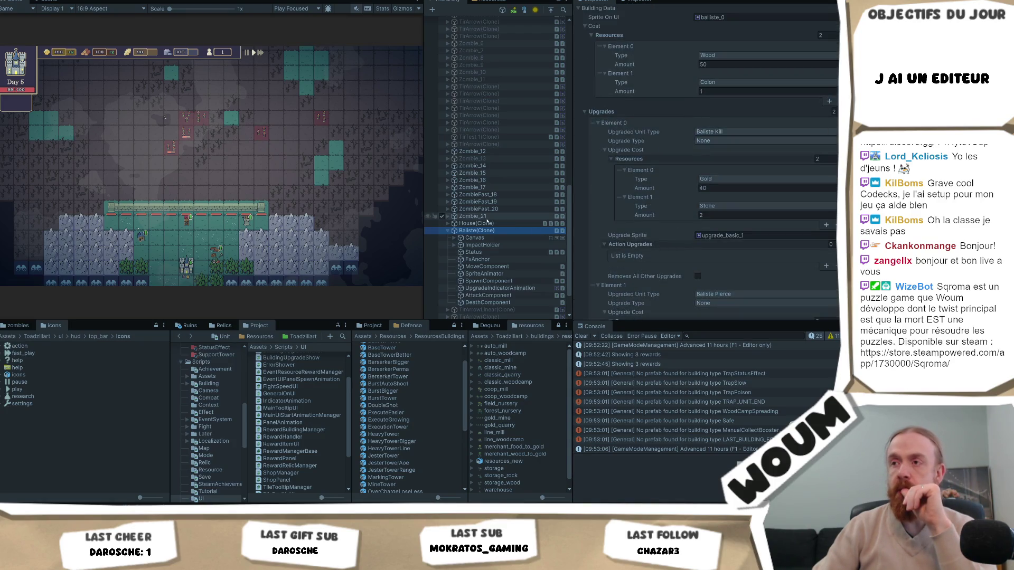
Step: Recheck AttackComponent: TirArrowLinear attack, Line range shape, damage 50, pierce 2
left_click(501, 297)
scroll(744, 227, "up", 3)
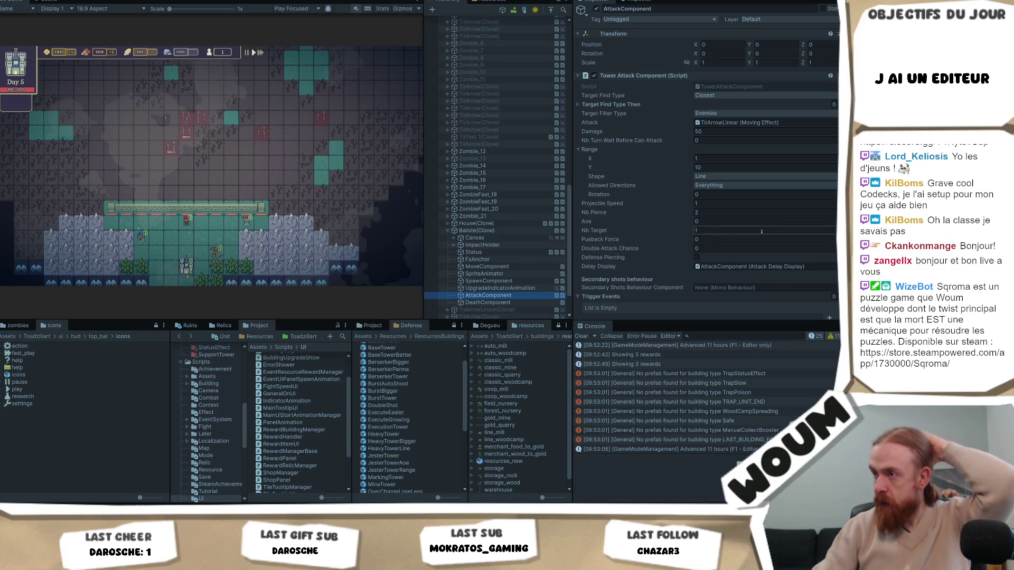
scroll(761, 231, "down", 3)
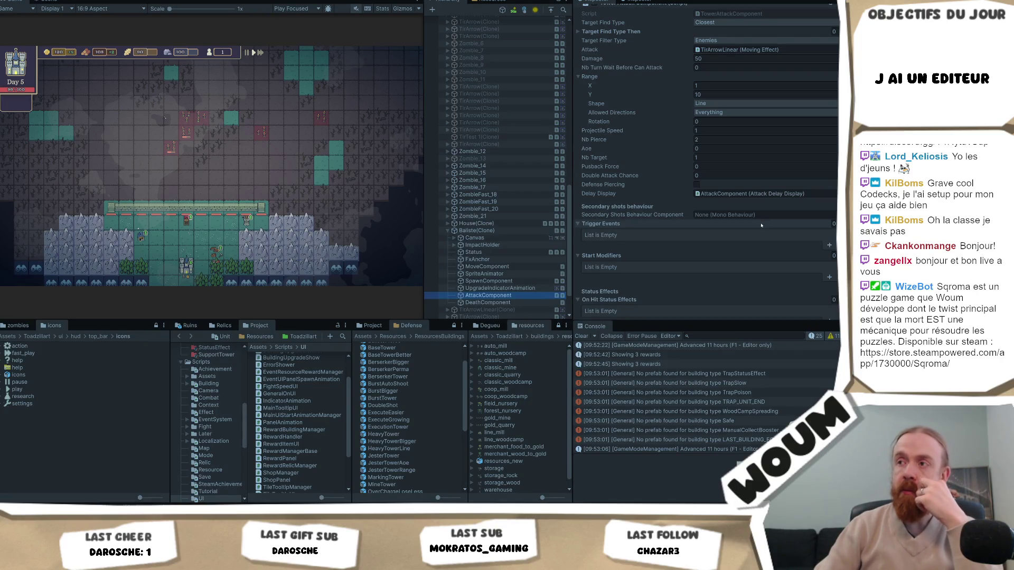
scroll(761, 226, "down", 2)
scroll(760, 226, "down", 1)
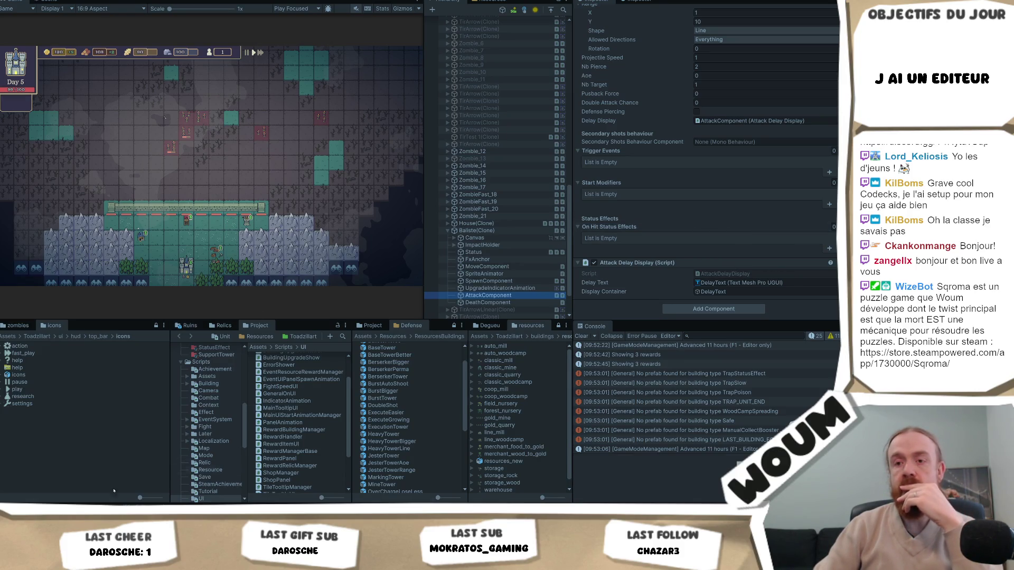
left_click(58, 496)
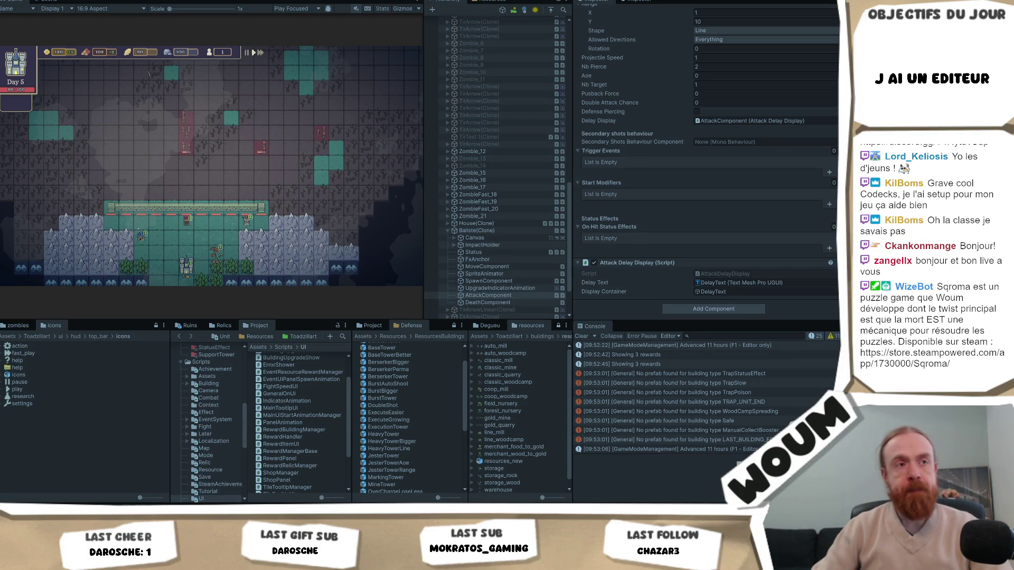
Step: Switch from Unity to Visual Studio showing the 'baseTileTarget' search results
key("alt+Tab")
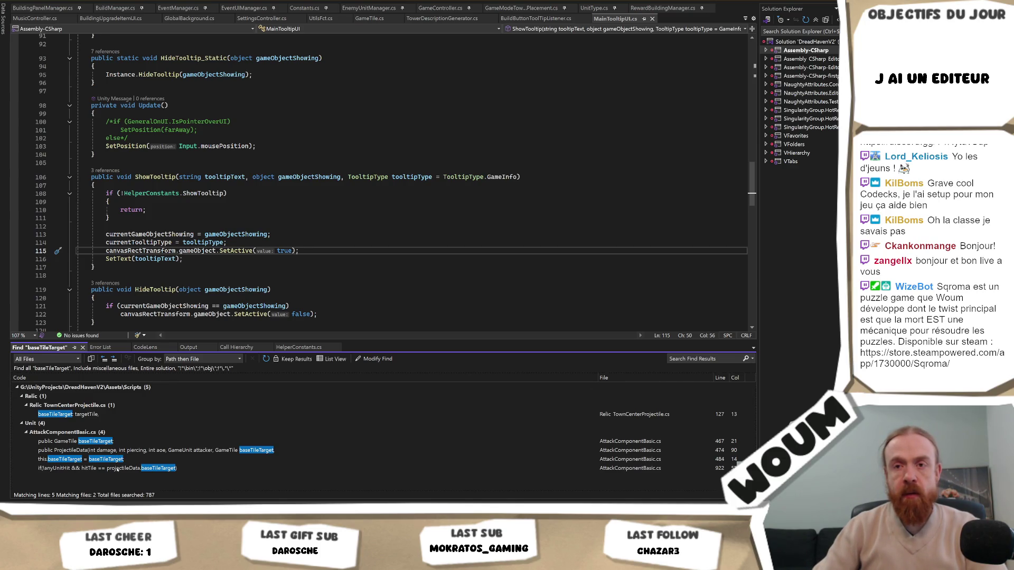
Step: Open the baseTileTarget use at line 922, indent the pierce line under its if, and reformat
double_click(117, 468)
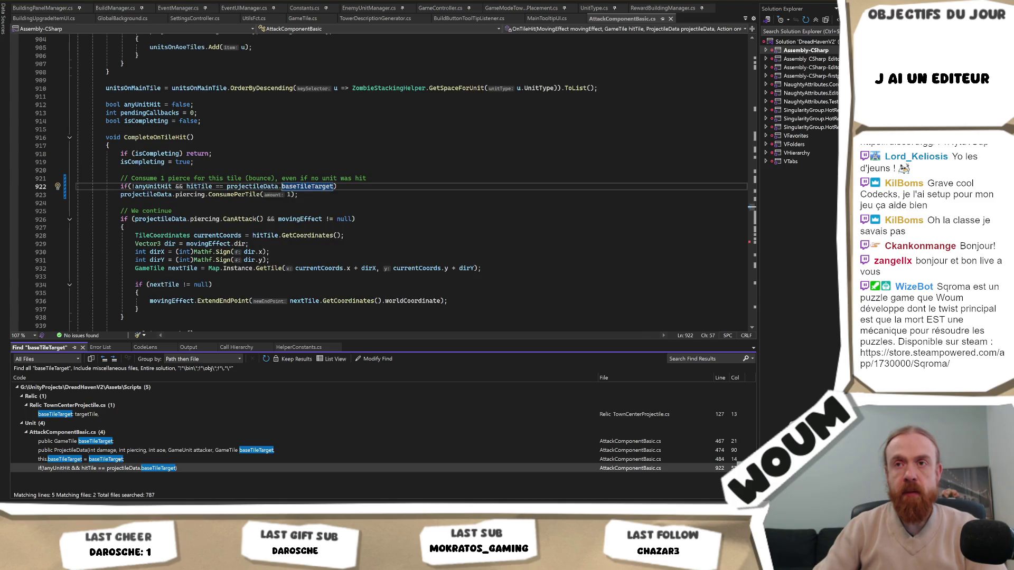
left_click(121, 195)
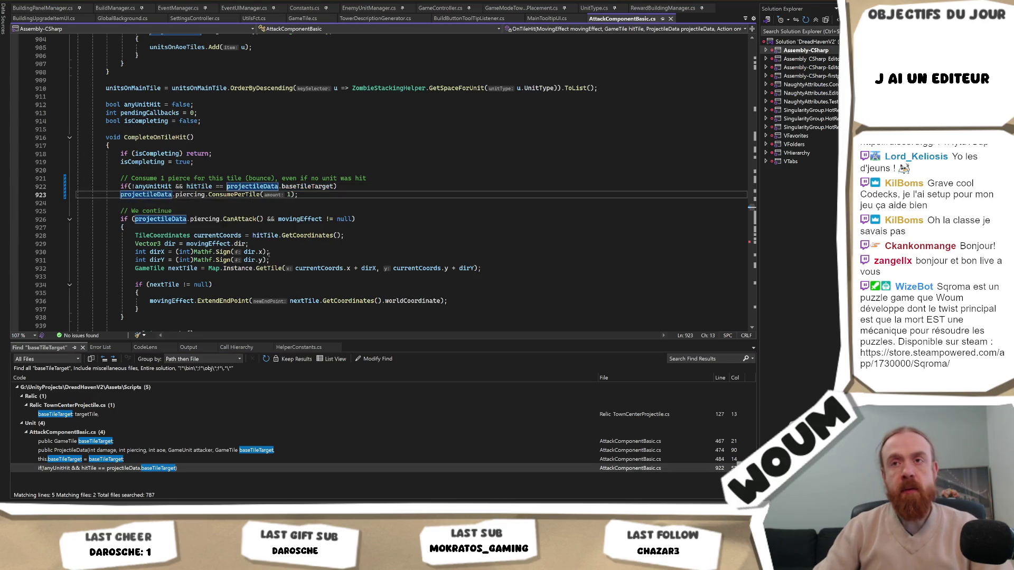
key("Tab")
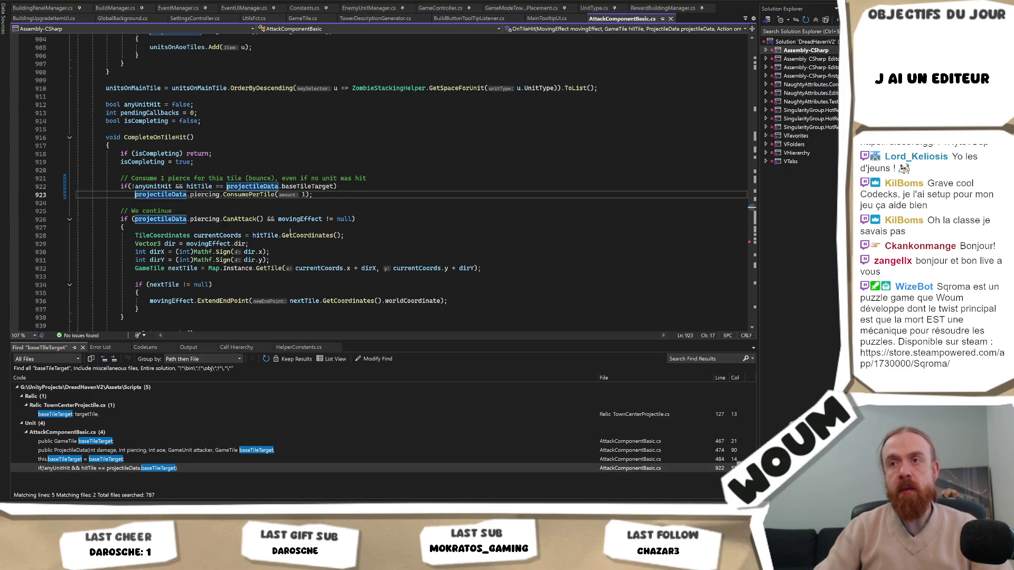
key("ctrl+k")
key("ctrl+d")
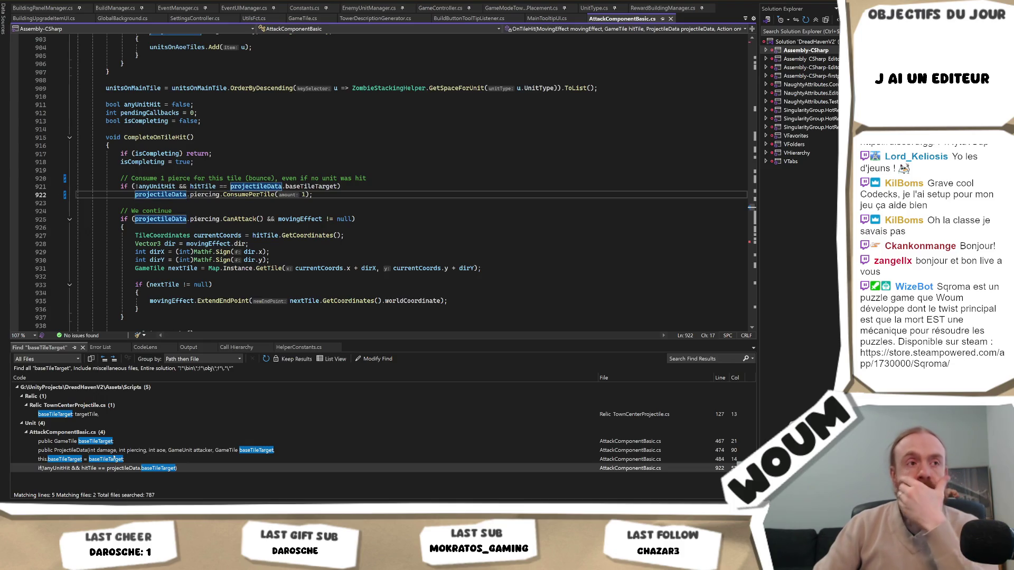
Step: Jump to the ProjectileData constructor's baseTileTarget assignment and scroll up to the class
double_click(115, 459)
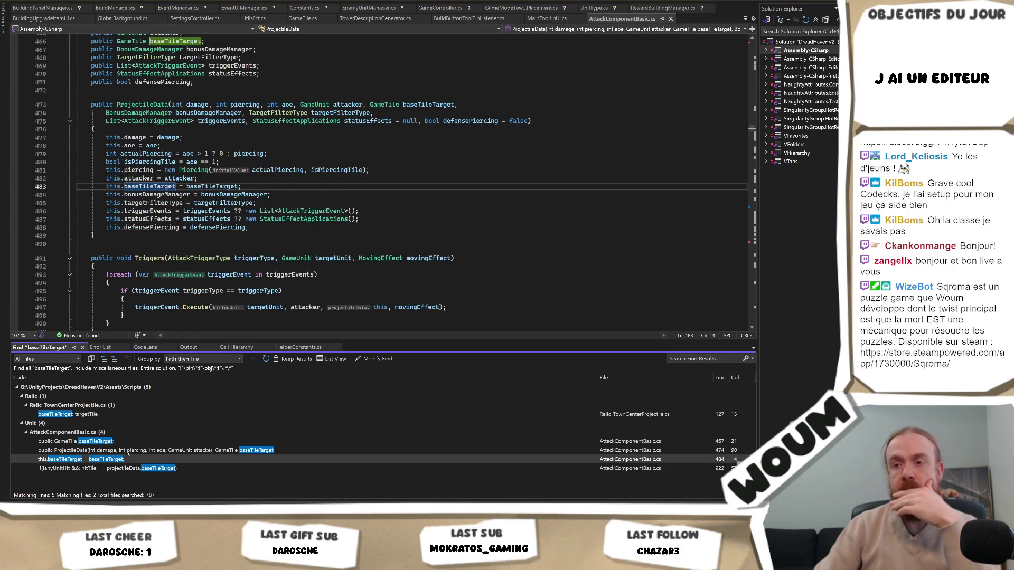
double_click(126, 450)
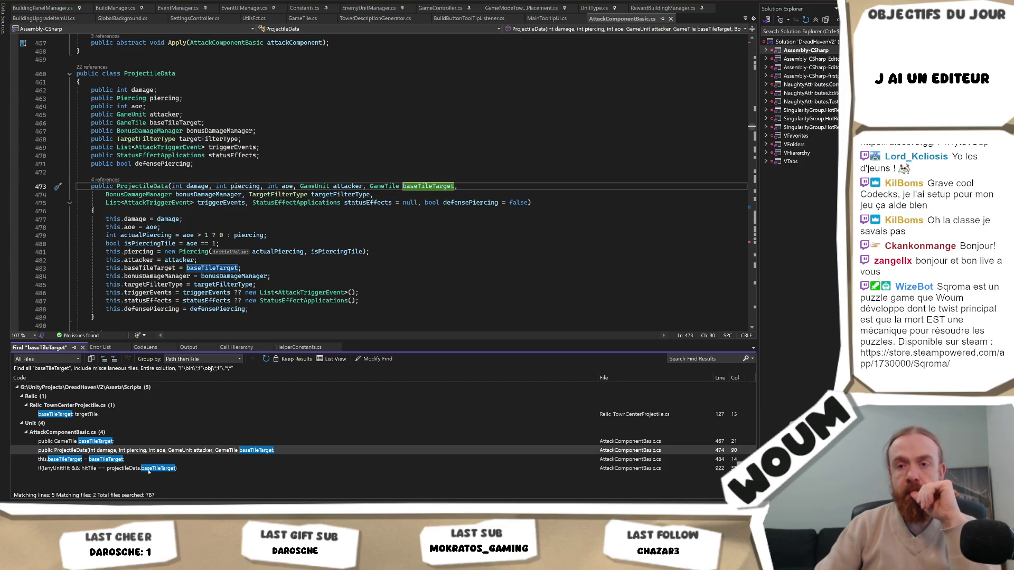
left_click(109, 459)
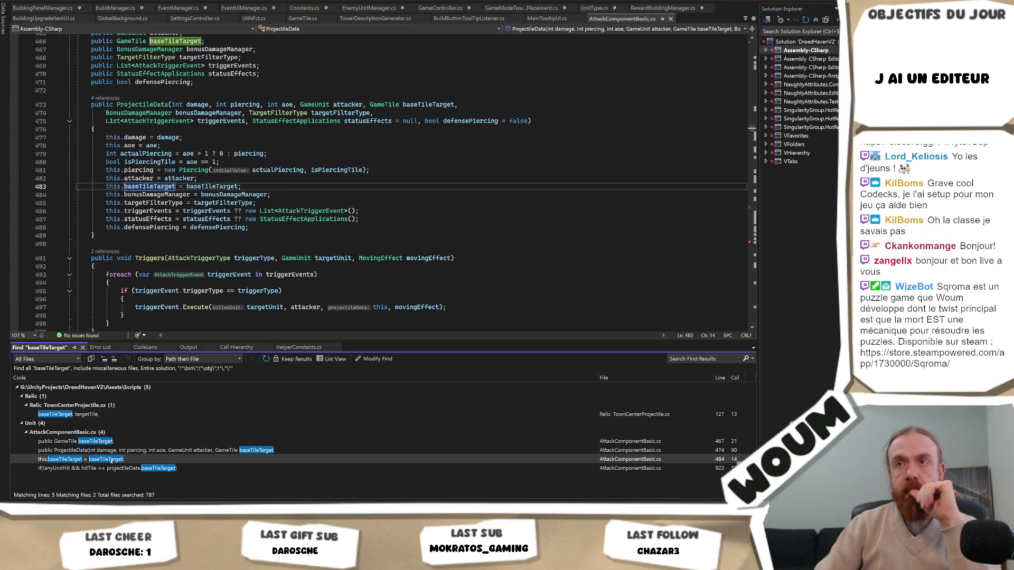
scroll(340, 205, "up", 2)
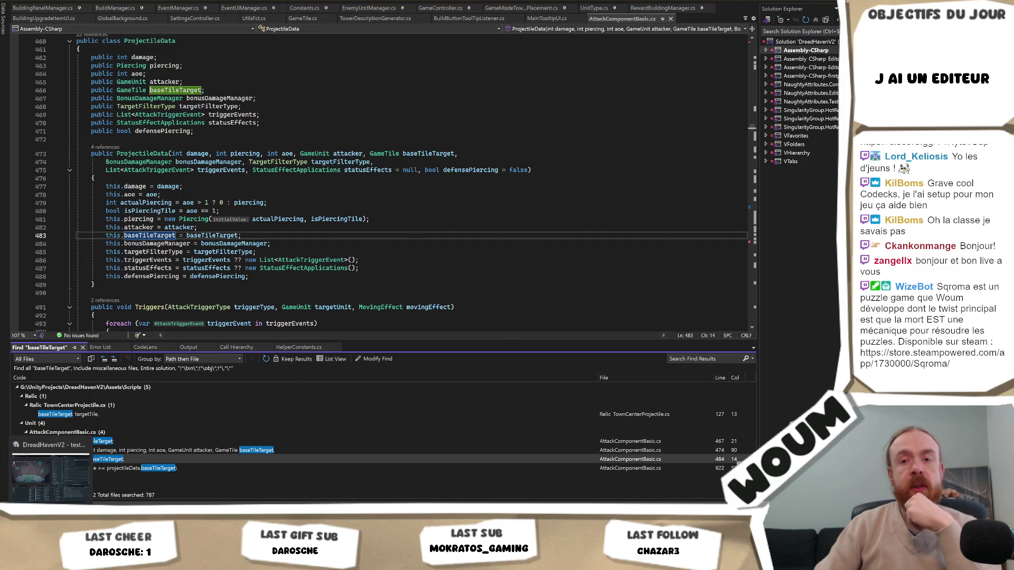
key("alt+Tab")
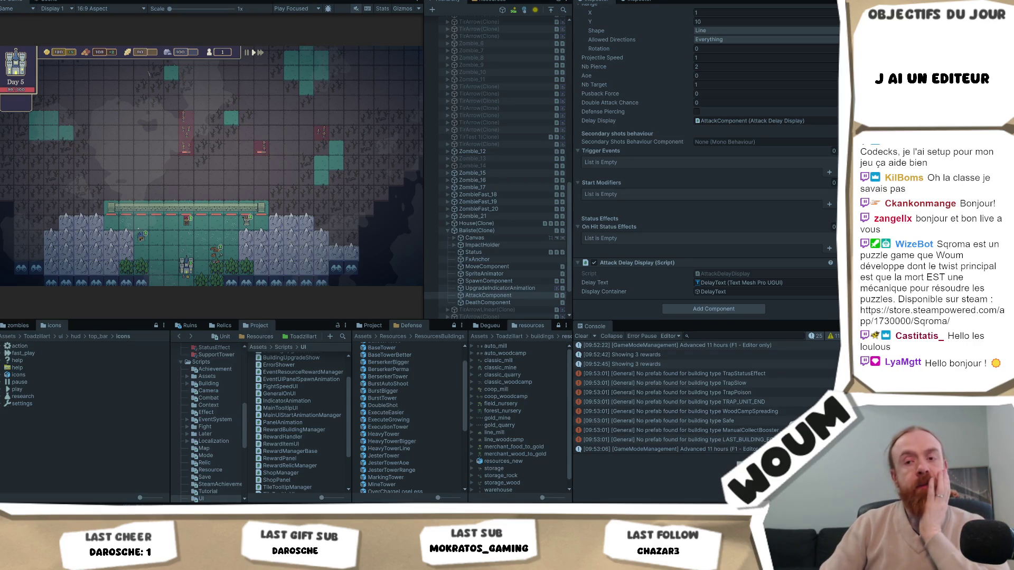
Step: Return to Visual Studio and go to the baseTileTarget field declaration on line 466
key("alt+Tab")
scroll(308, 243, "down", 8)
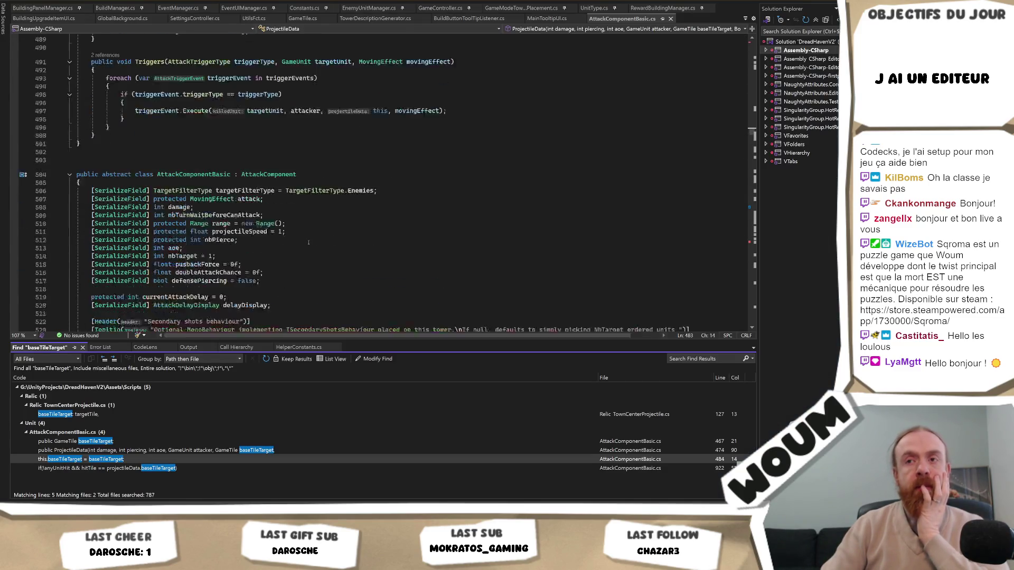
scroll(303, 237, "up", 10)
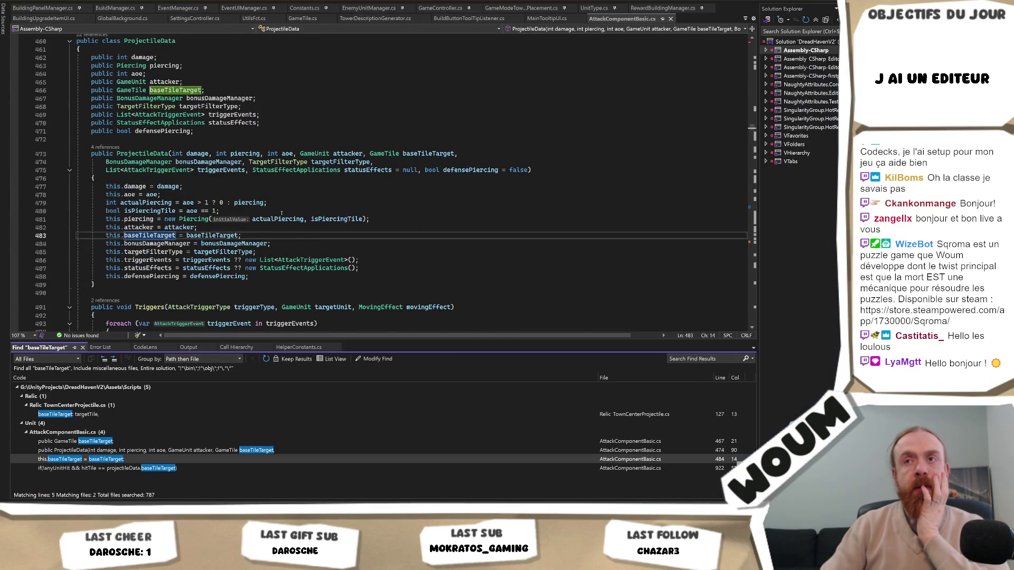
left_click(191, 90)
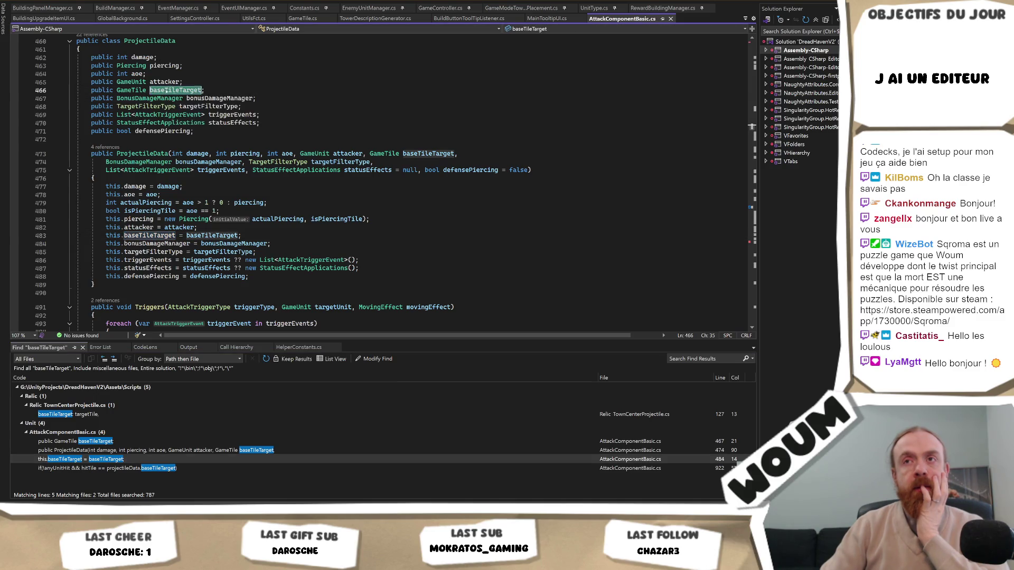
scroll(282, 96, "up", 3)
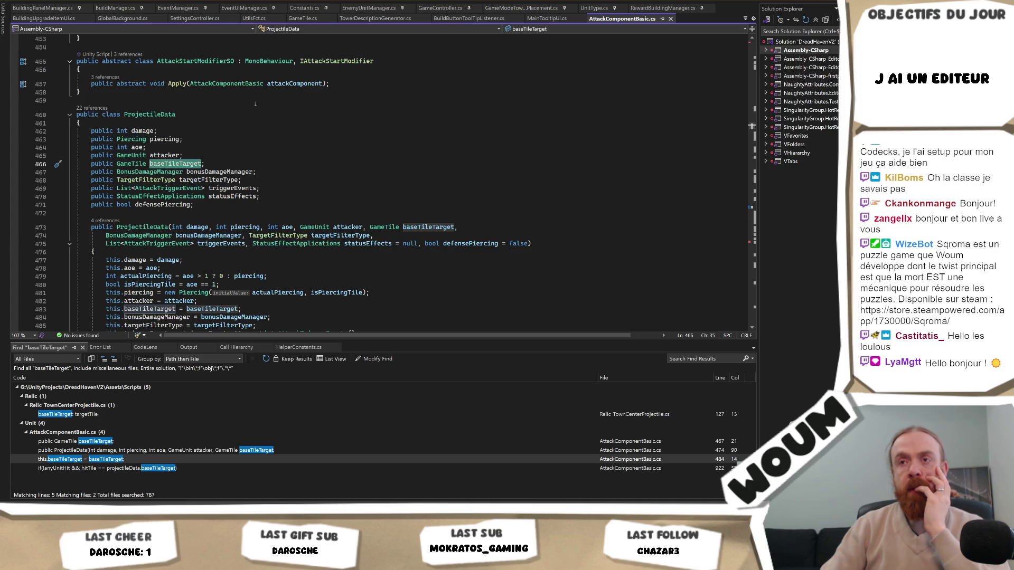
key("alt+Tab")
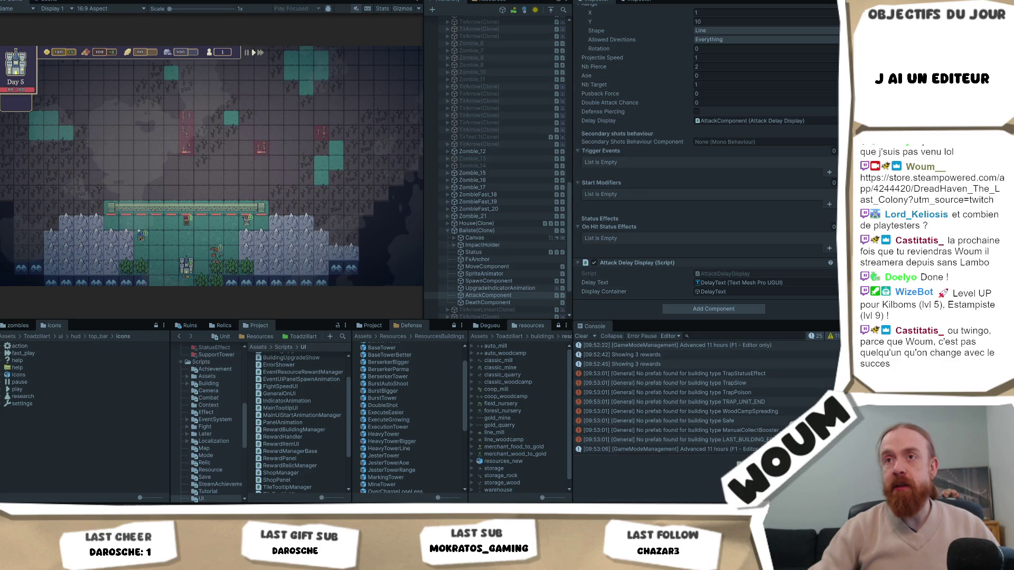
Step: Pan the map, dismiss the Ballista info card, and play on to the Relic Discovery choice
left_click_drag(315, 227, 315, 246)
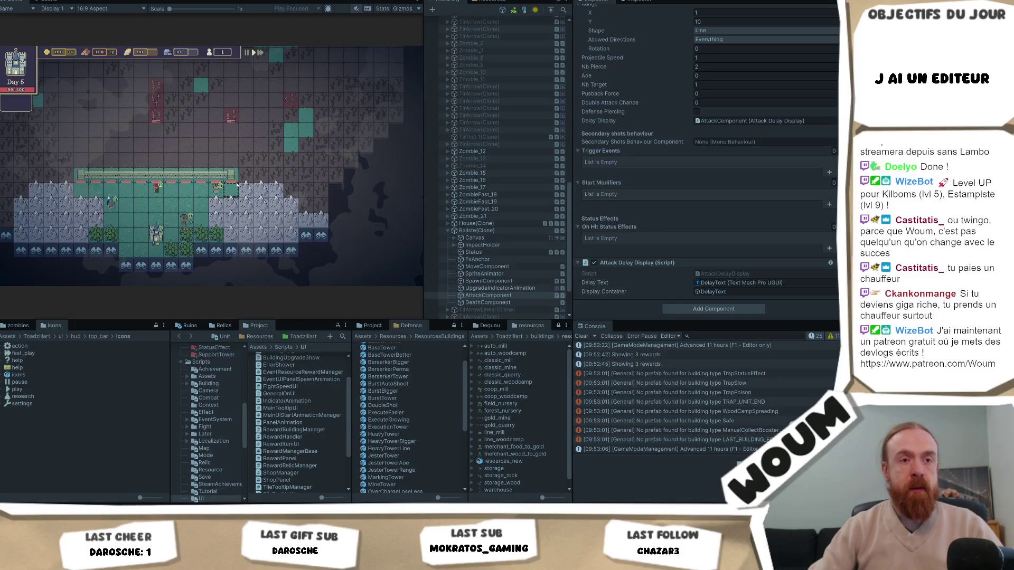
mouse_move(223, 209)
key("w")
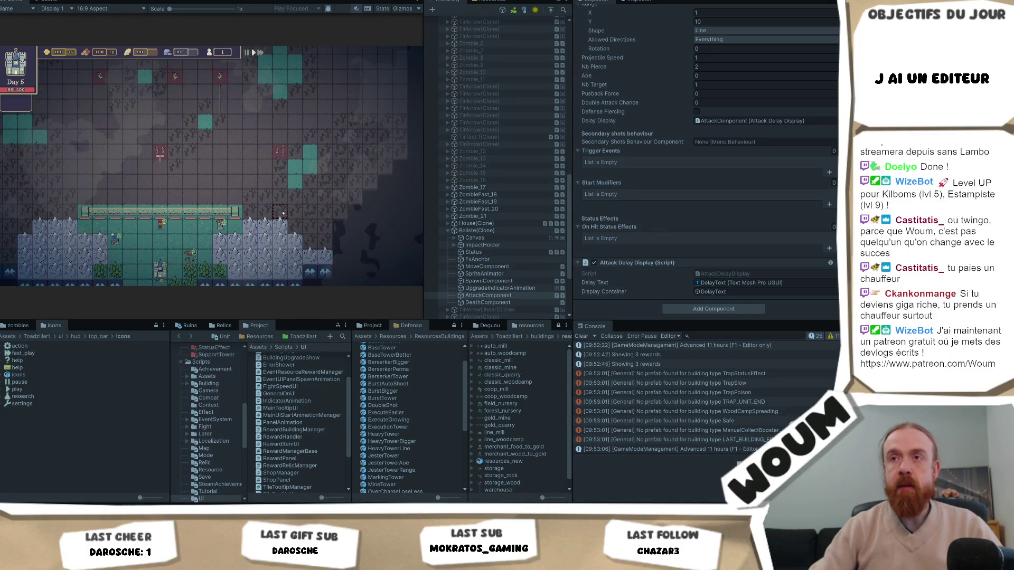
mouse_move(270, 202)
left_mouse_down()
mouse_move(309, 305)
mouse_move(290, 241)
mouse_move(299, 261)
left_mouse_up()
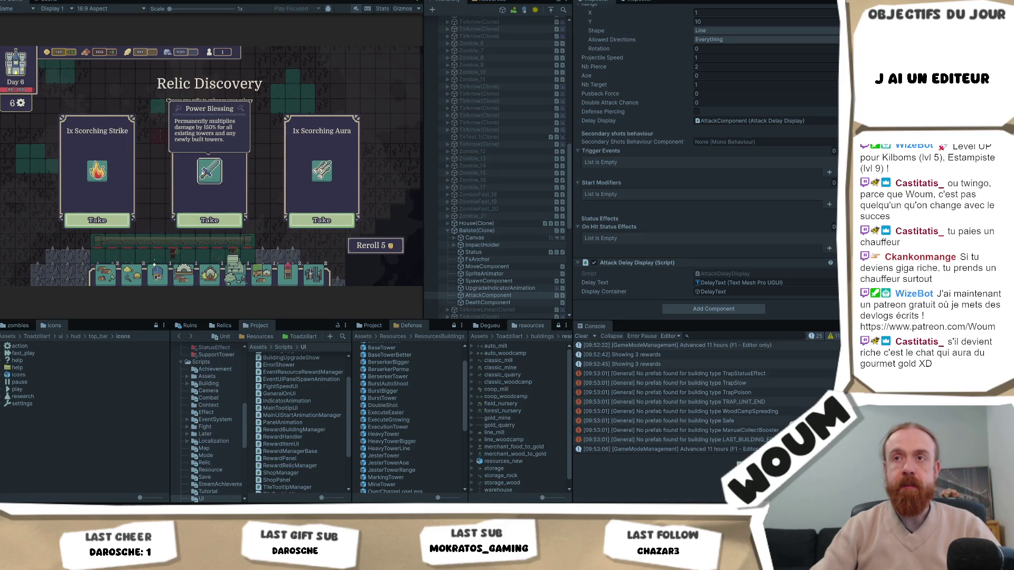
Step: Take the Power Blessing relic, Fragilized Trap and Scout Post, then place a building on the map
left_click(227, 220)
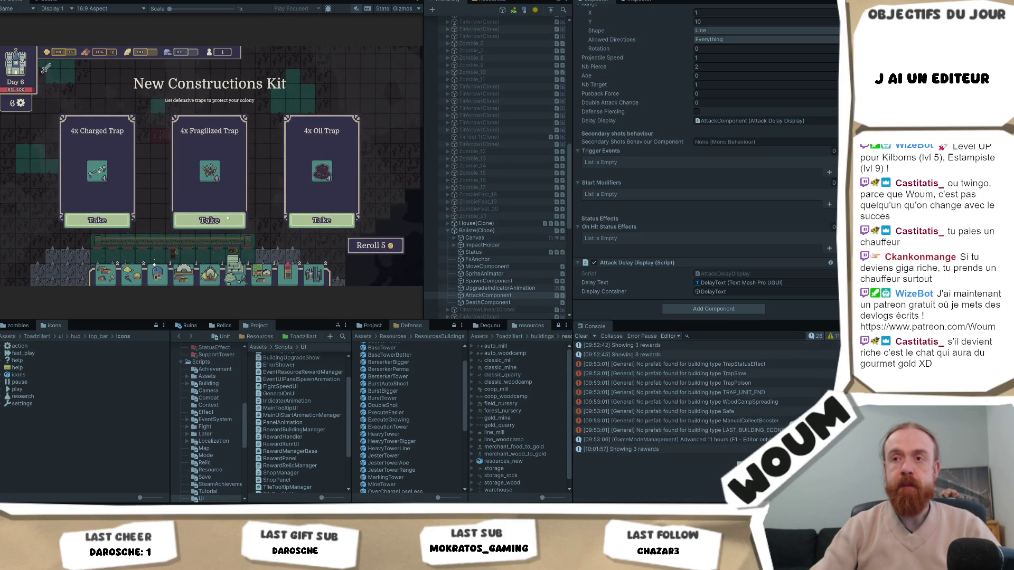
left_click(225, 220)
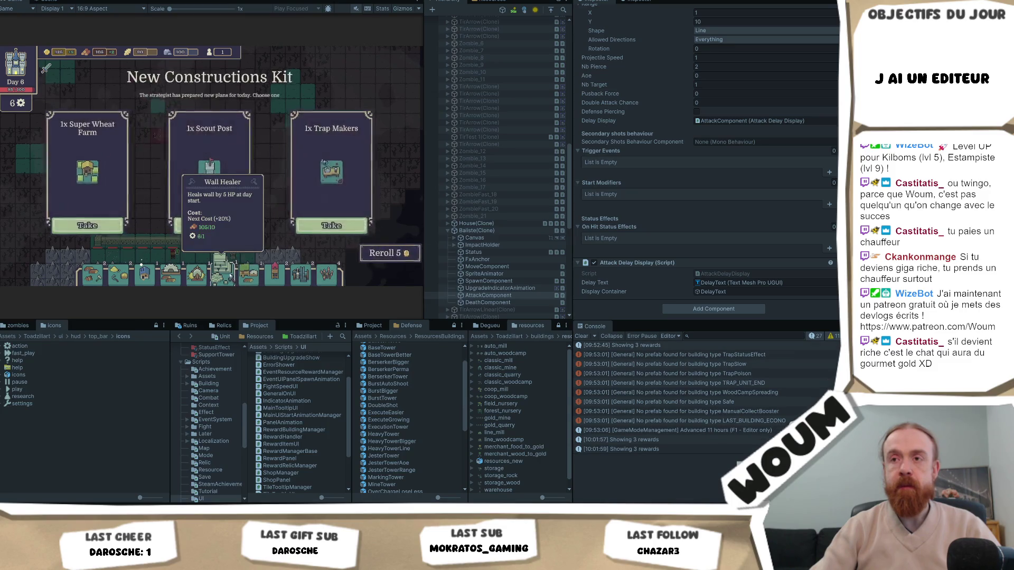
left_click(200, 218)
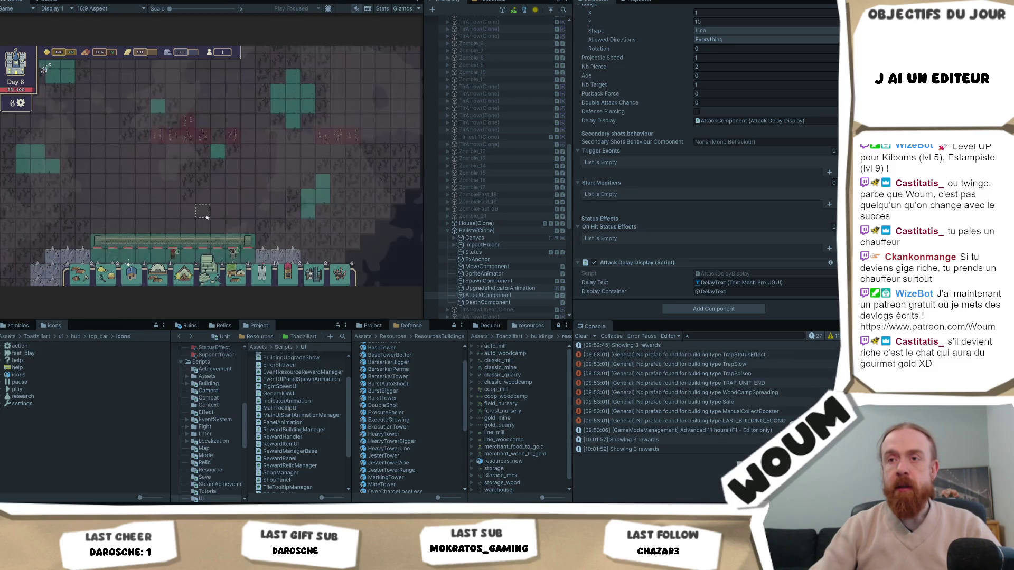
left_click_drag(214, 266, 145, 114)
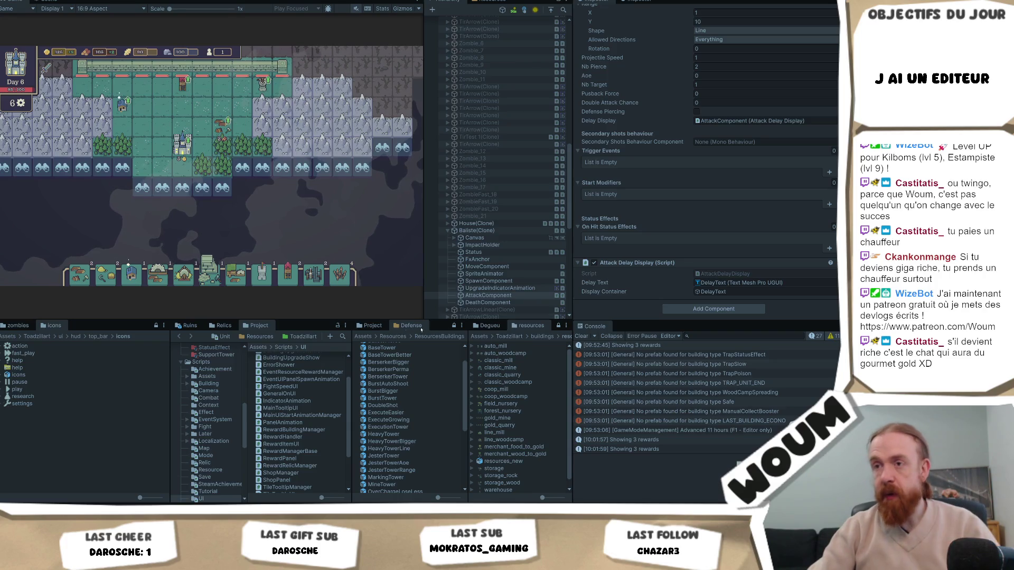
Step: Find 'wall hea' in the Project panel, expand wall_healer to show wall_healer_0, and open its Sprite Editor
left_click(341, 337)
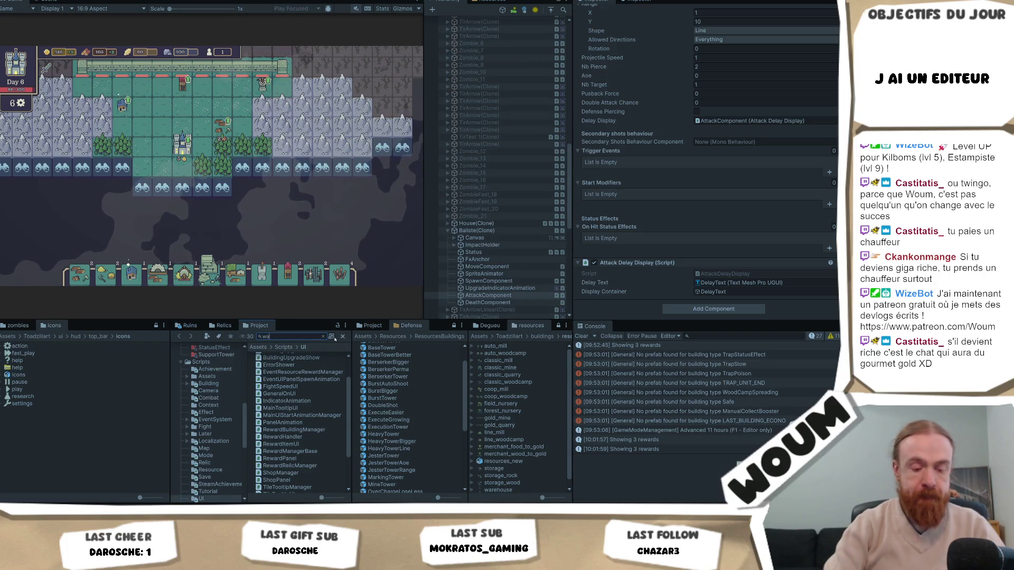
type("wall hea")
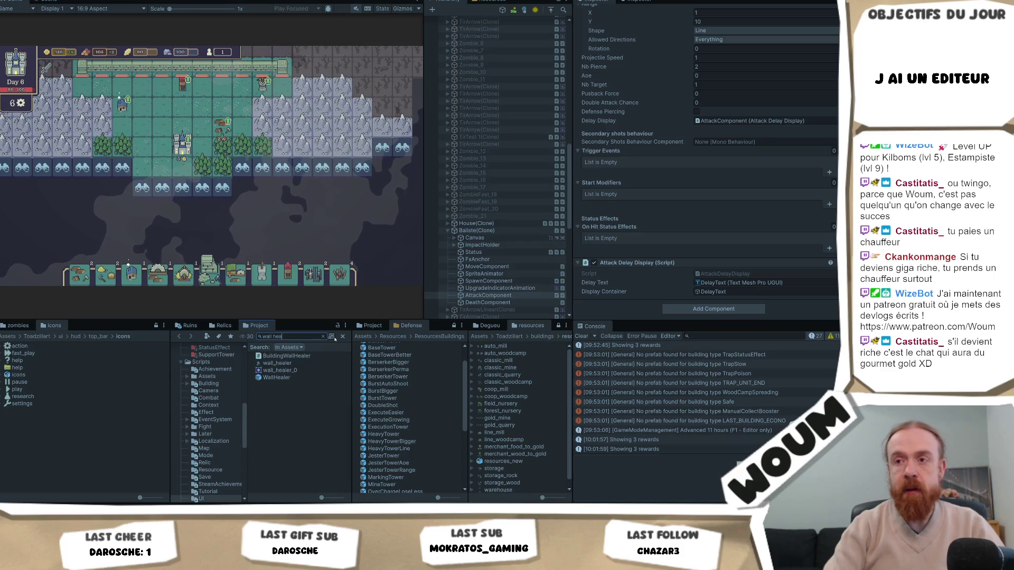
left_click(293, 363)
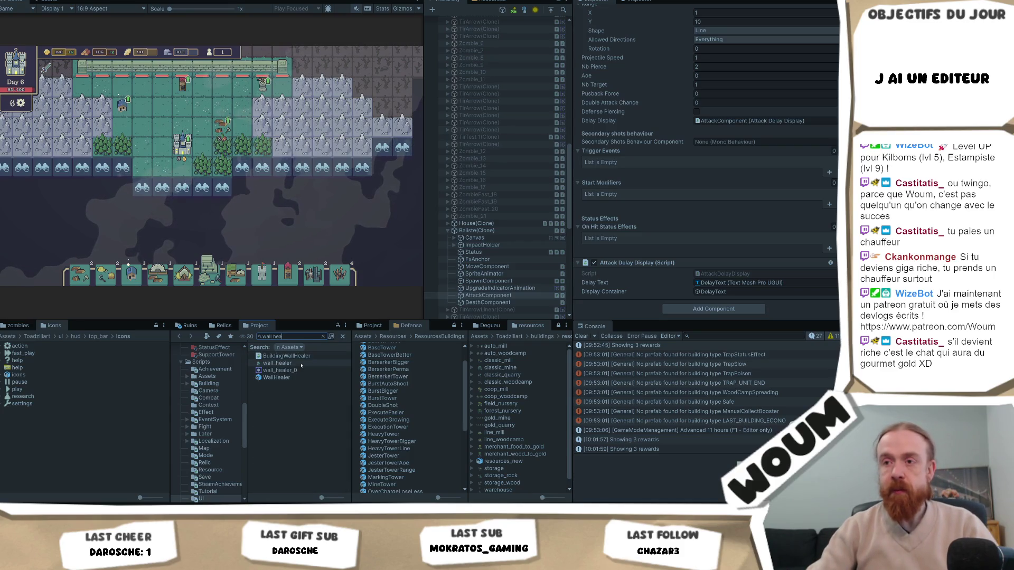
left_click(323, 336)
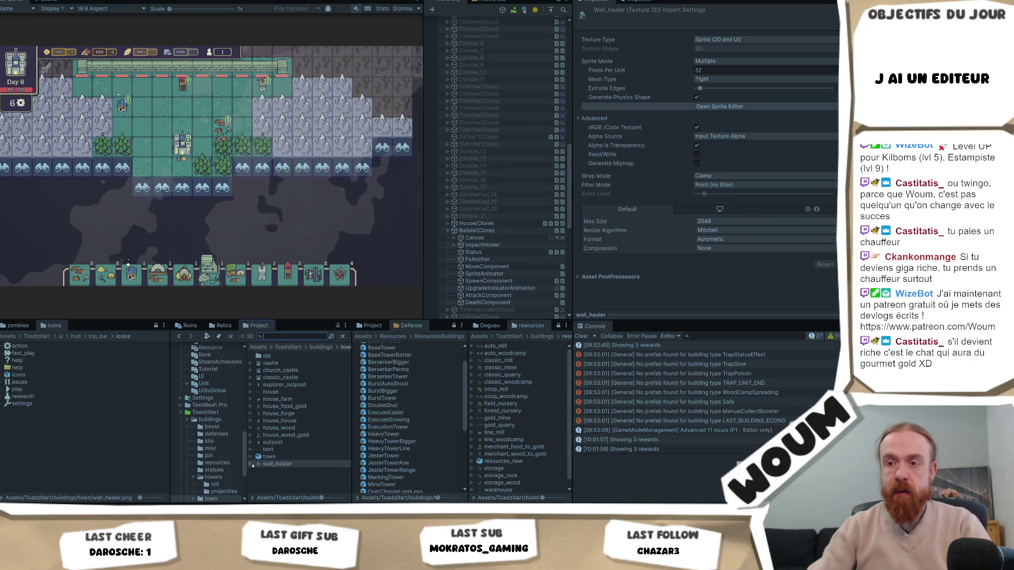
left_click(253, 465)
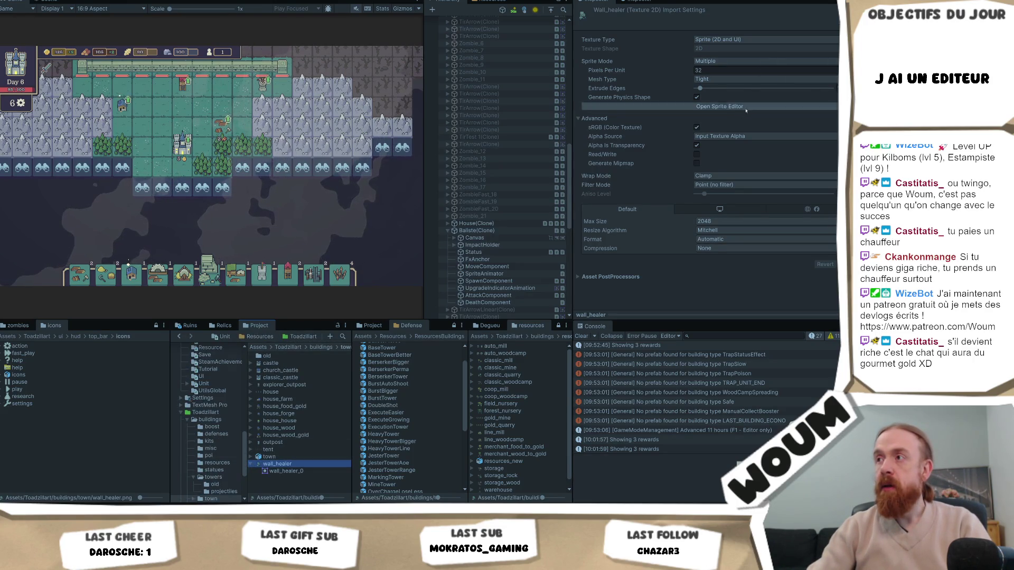
left_click(746, 108)
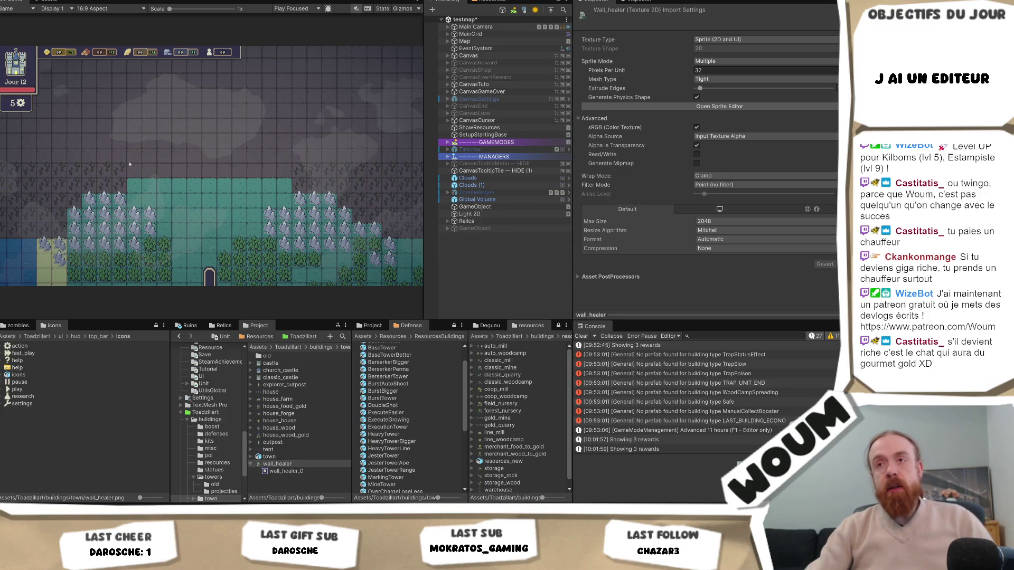
Step: On the task board, mark the 'Fix : baliste tower qui fais un délai' card done, then return to Unity
key("alt+Tab")
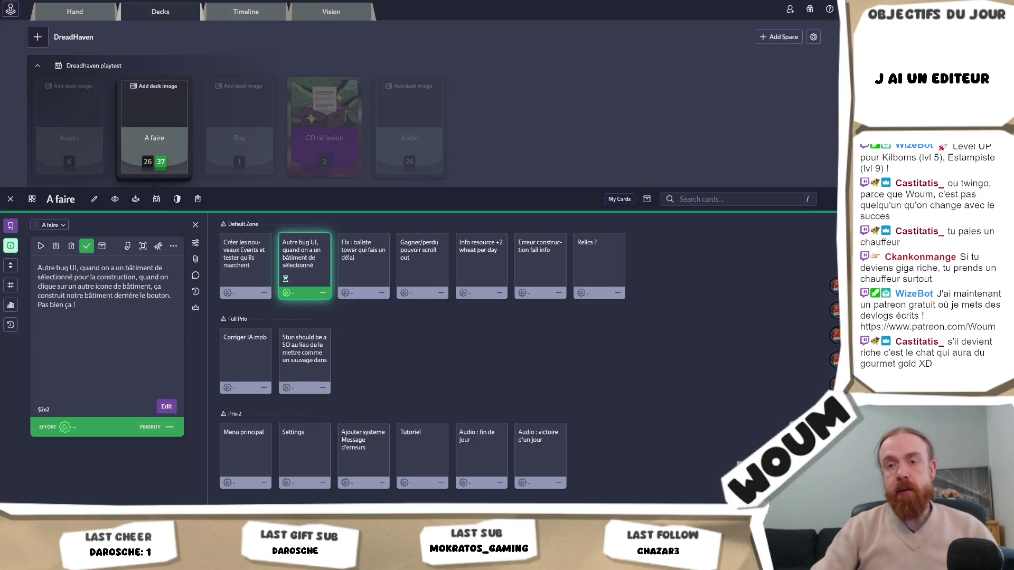
left_click(342, 264)
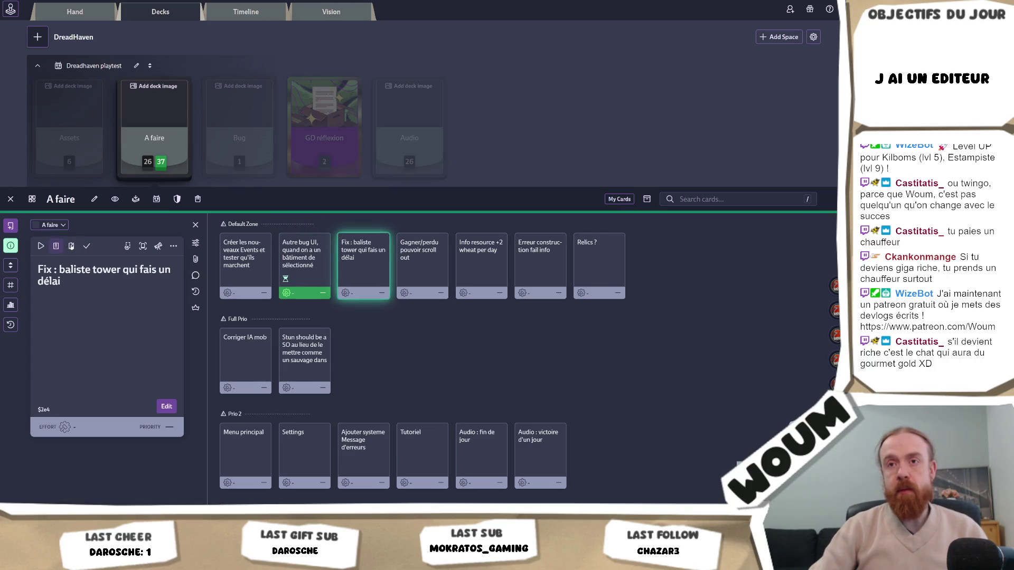
left_click(84, 246)
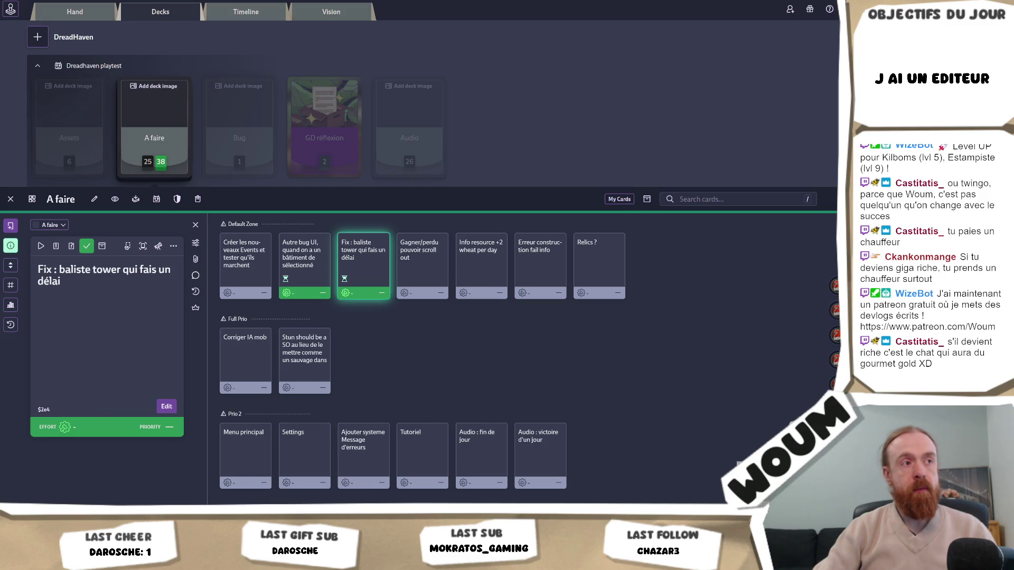
key("alt+Tab")
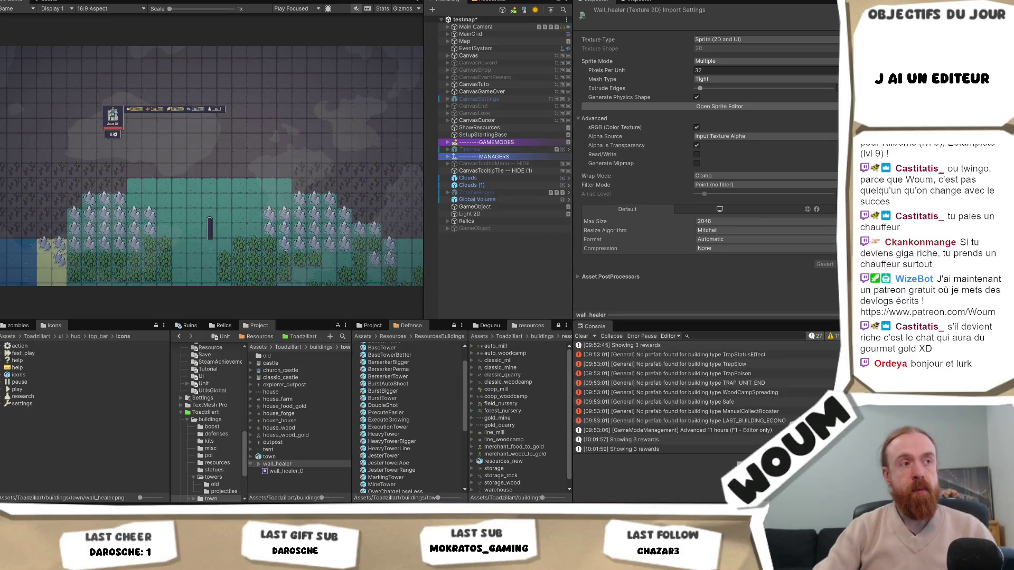
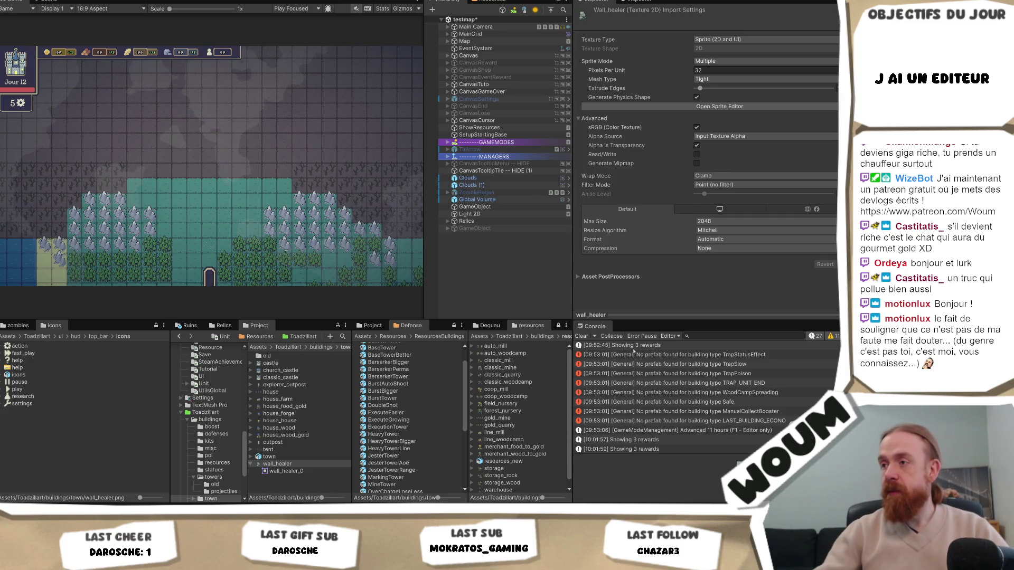
Step: Clear the console log and widen the Game view slightly with the Hierarchy splitter
left_click(582, 336)
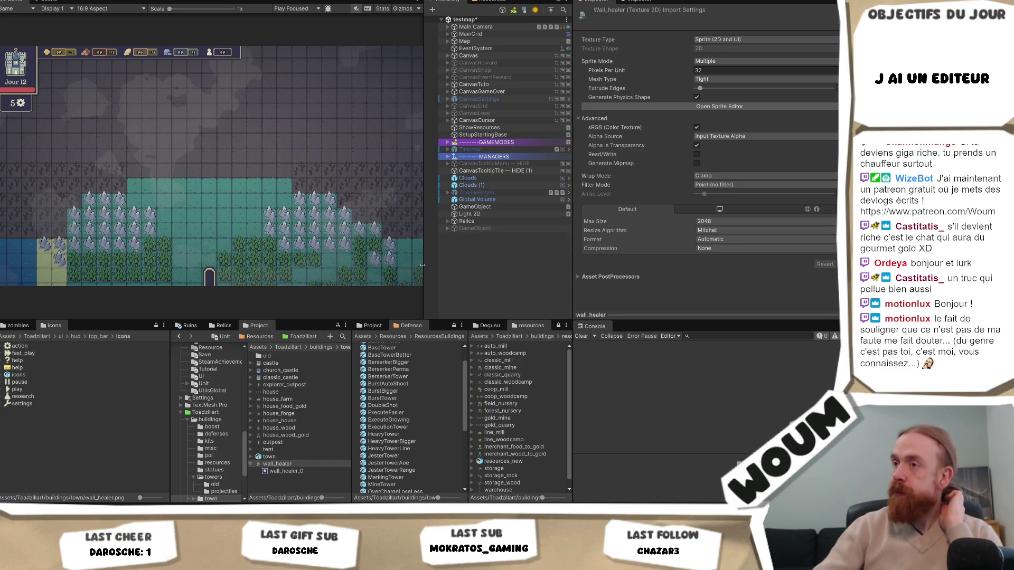
mouse_move(423, 267)
left_mouse_down()
mouse_move(447, 269)
mouse_move(431, 271)
left_mouse_up()
left_click_drag(422, 269, 417, 267)
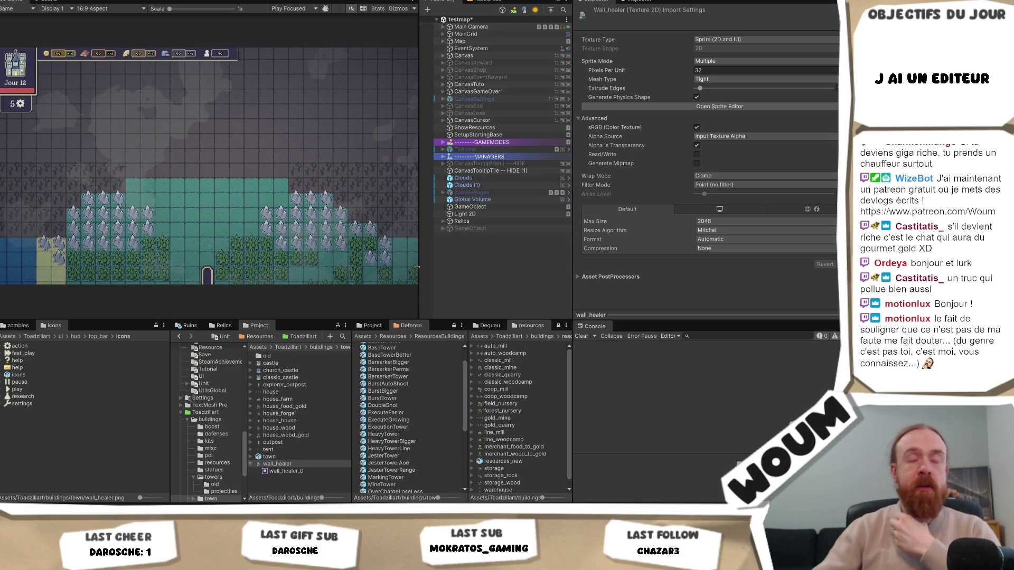
left_click_drag(417, 267, 430, 274)
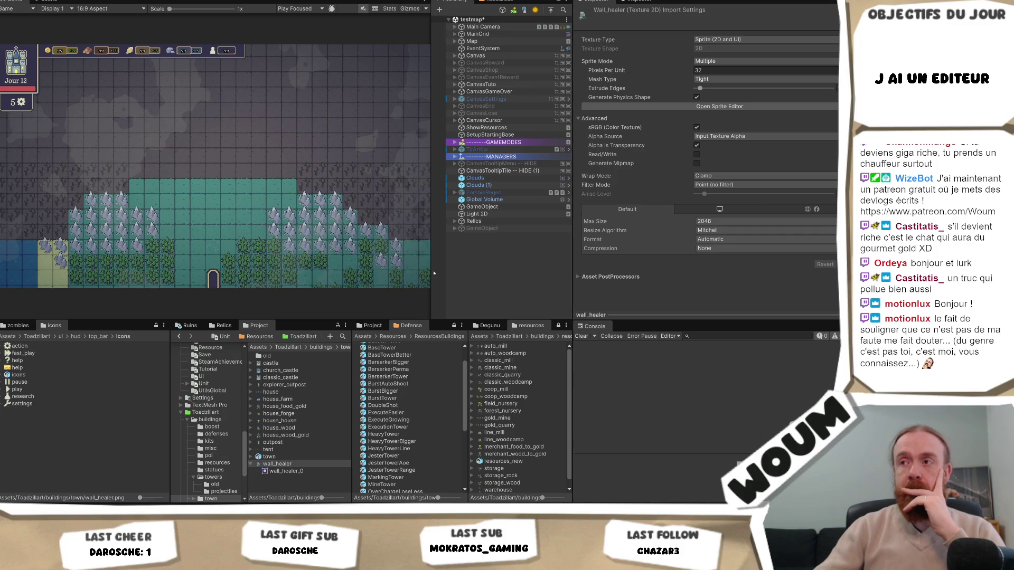
left_click_drag(433, 273, 421, 272)
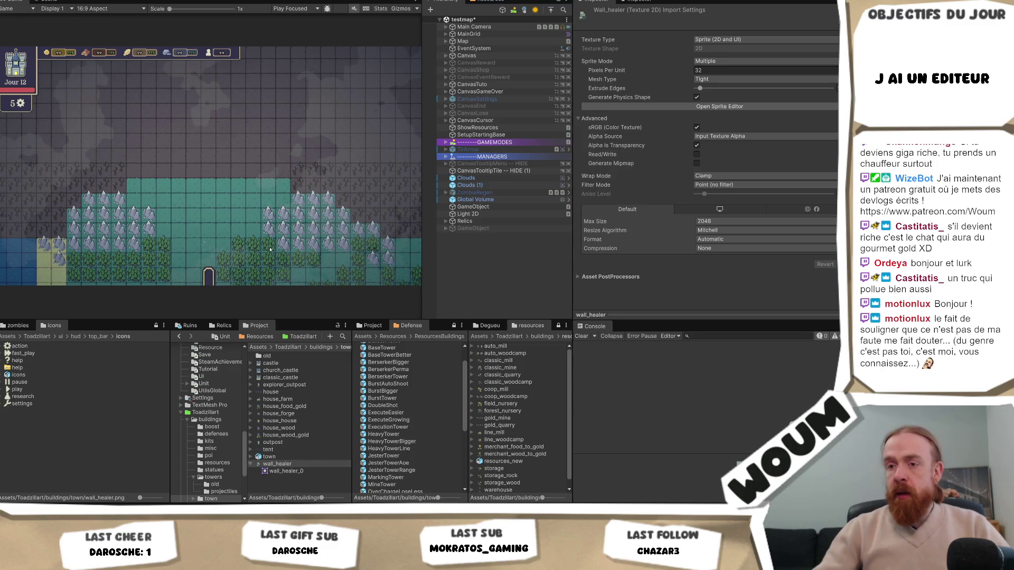
Step: Review the A faire deck in Codecks, then return to Unity as Play mode restarts
key("alt+Tab")
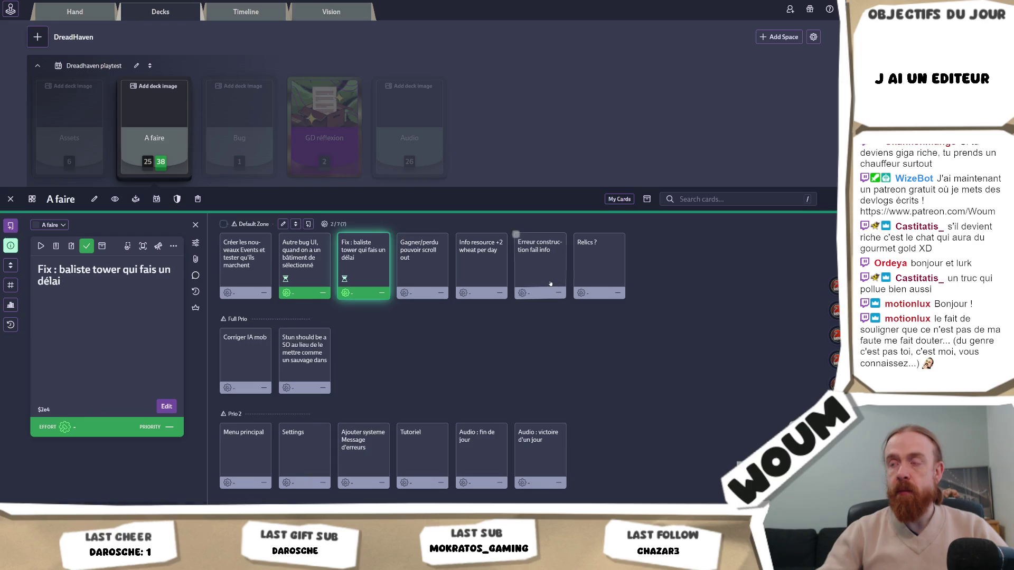
key("alt+Tab")
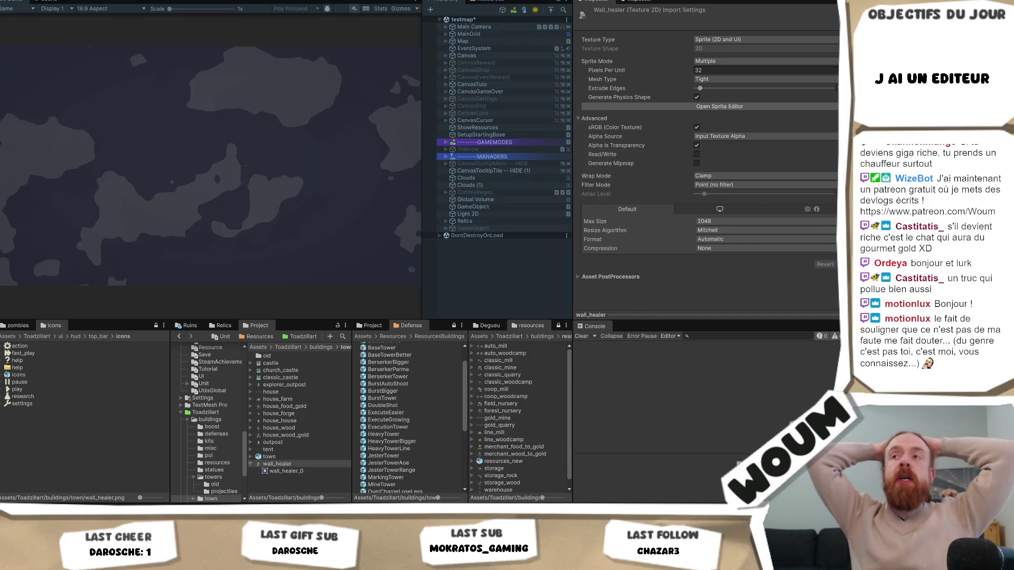
Step: Place the town centre on the map to begin Day 1
left_click(208, 242)
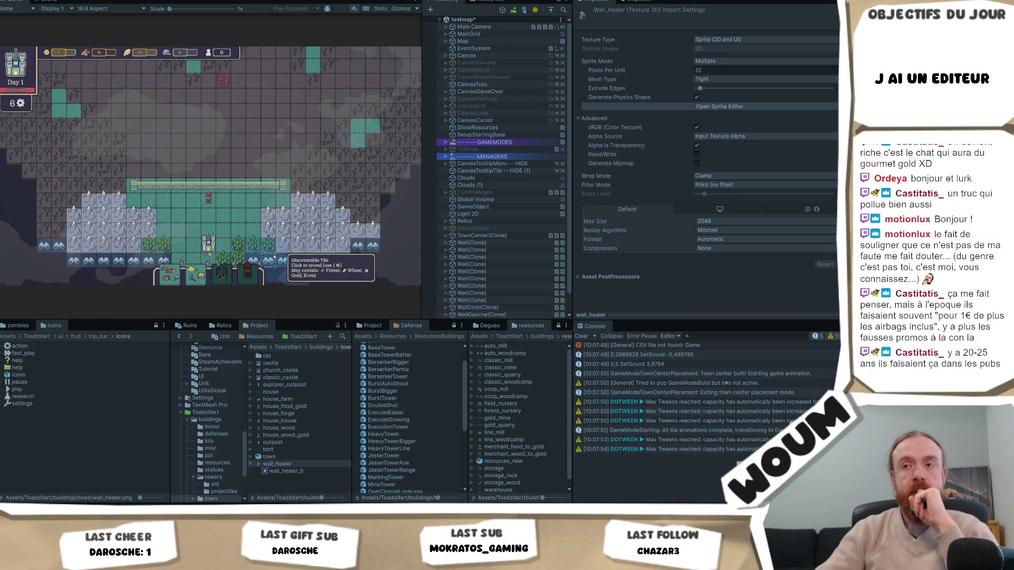
Step: Reveal the discoverable tile beside the town as forest, then pan the map up-left
left_click(206, 212)
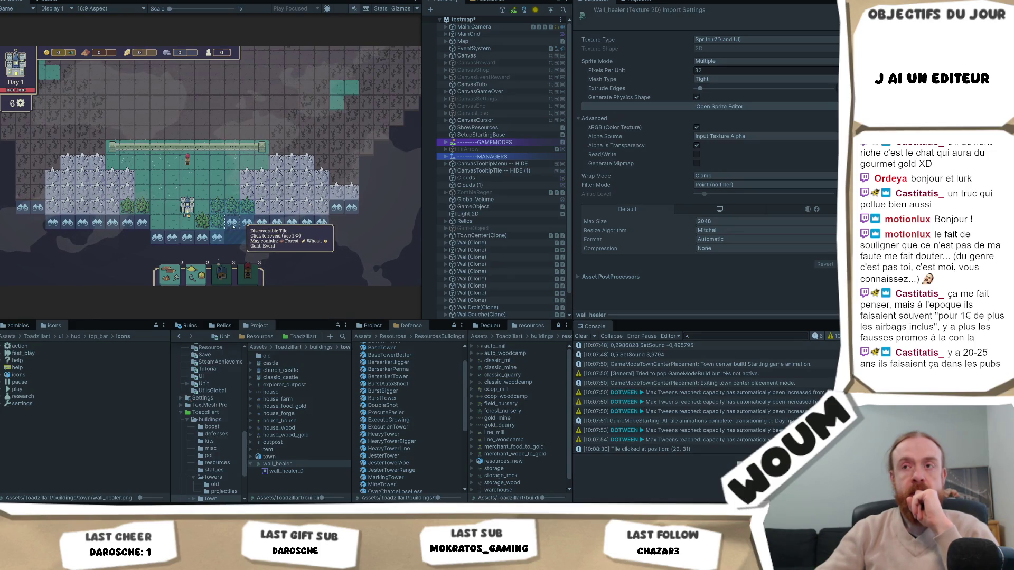
left_click(233, 225)
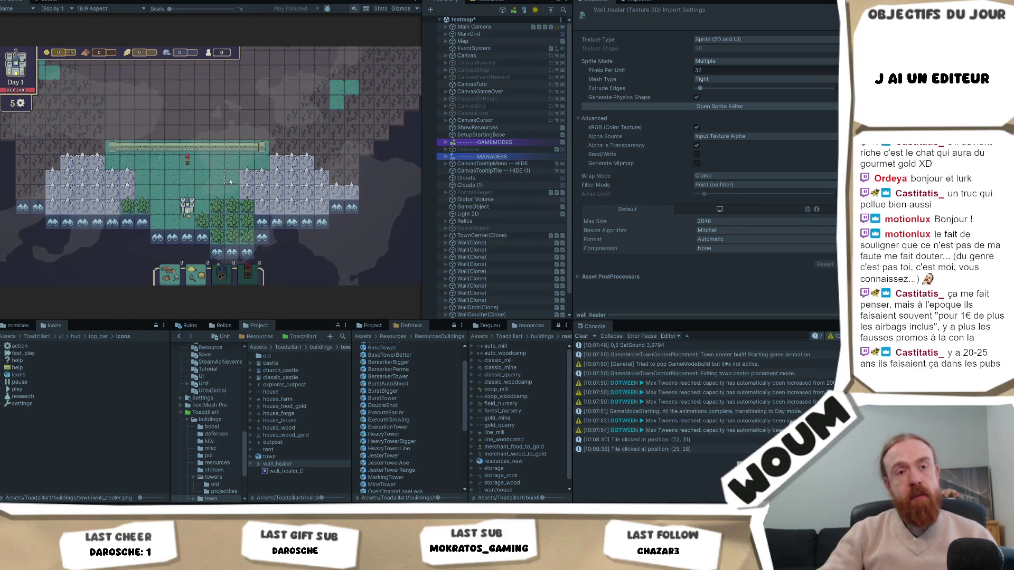
left_click_drag(219, 190, 206, 163)
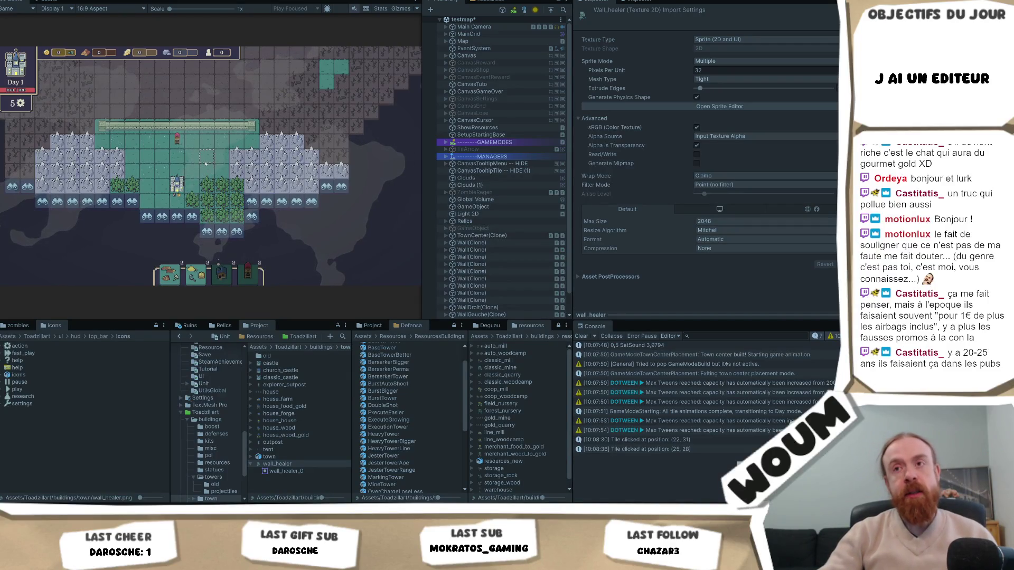
mouse_move(212, 201)
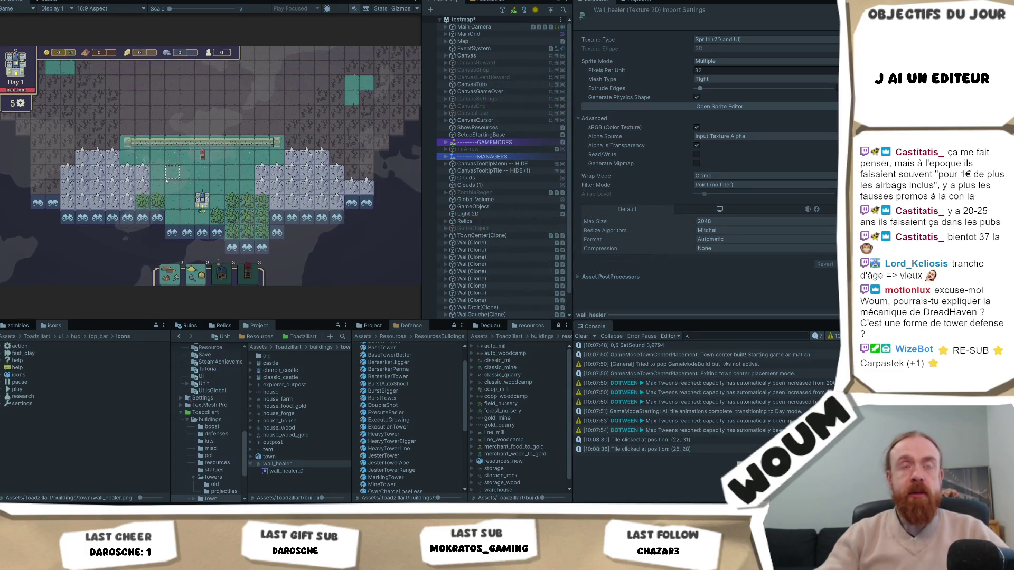
Step: Pan around the fogged map and place a building on the forest tile
key("w")
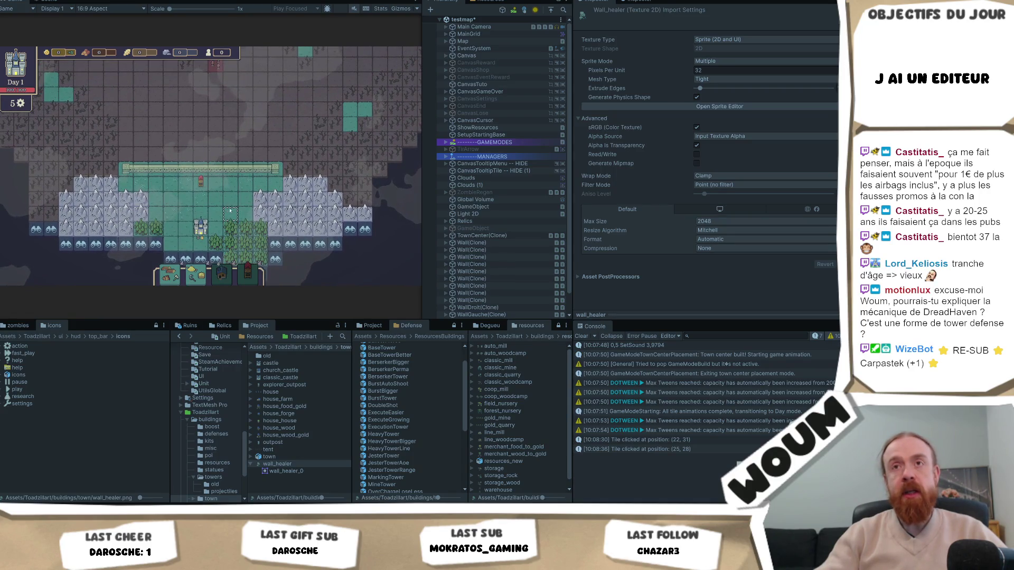
left_click_drag(235, 215, 234, 185)
key("w")
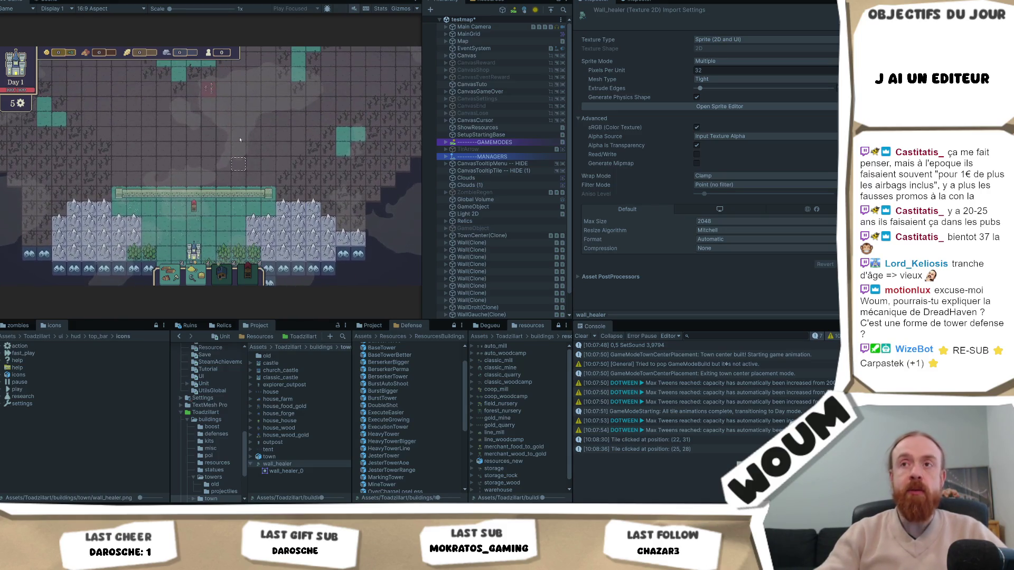
key("w")
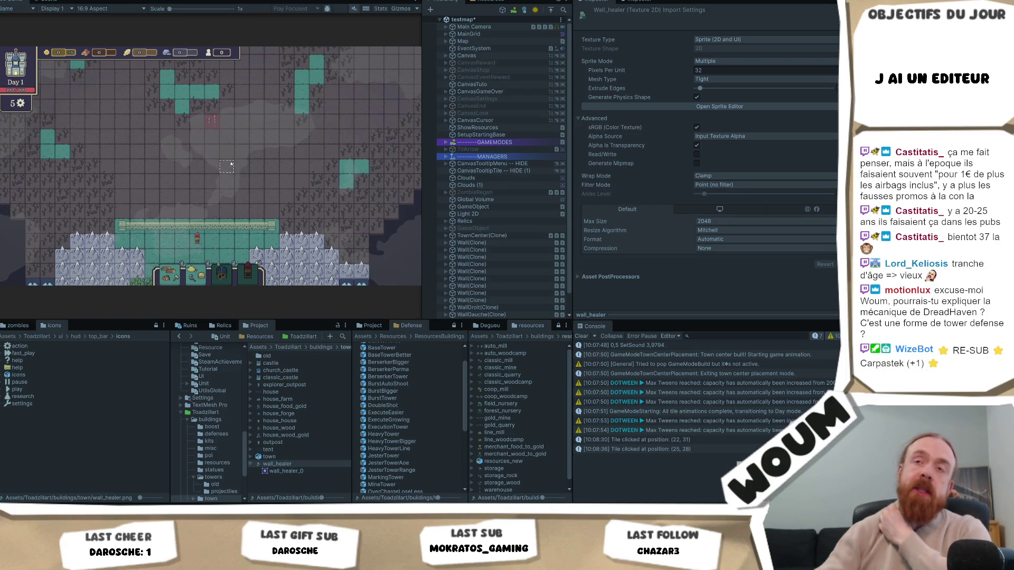
key("s")
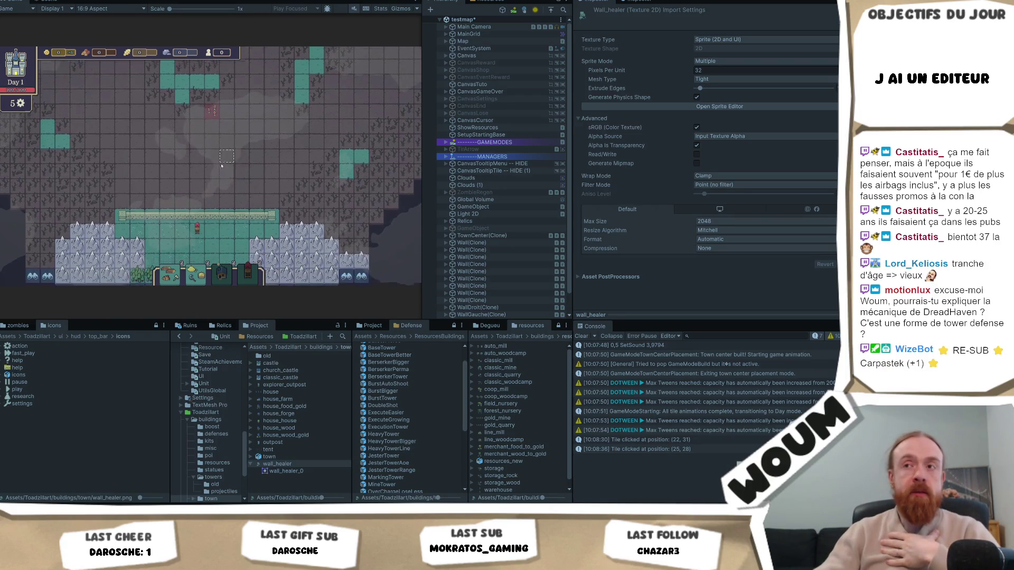
key("s")
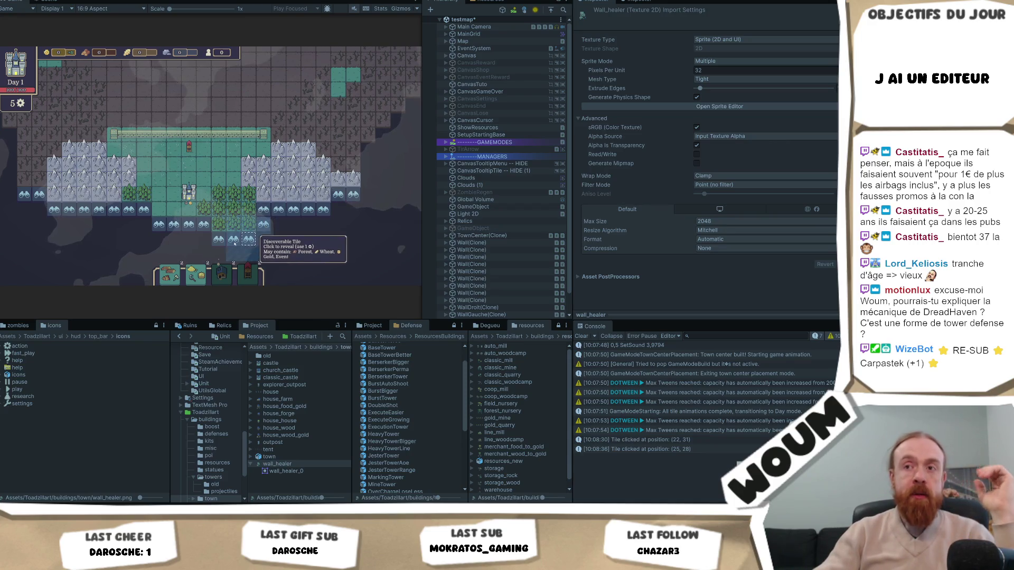
left_click(217, 208)
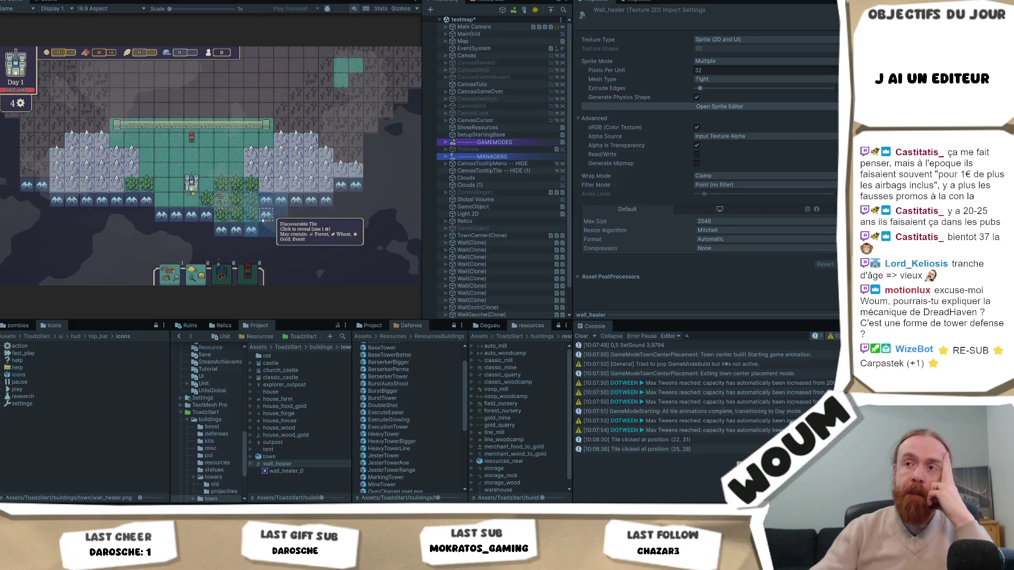
Step: Reveal the tiles at (27, 27), (27, 28) as grass and (30, 25)
left_click(263, 220)
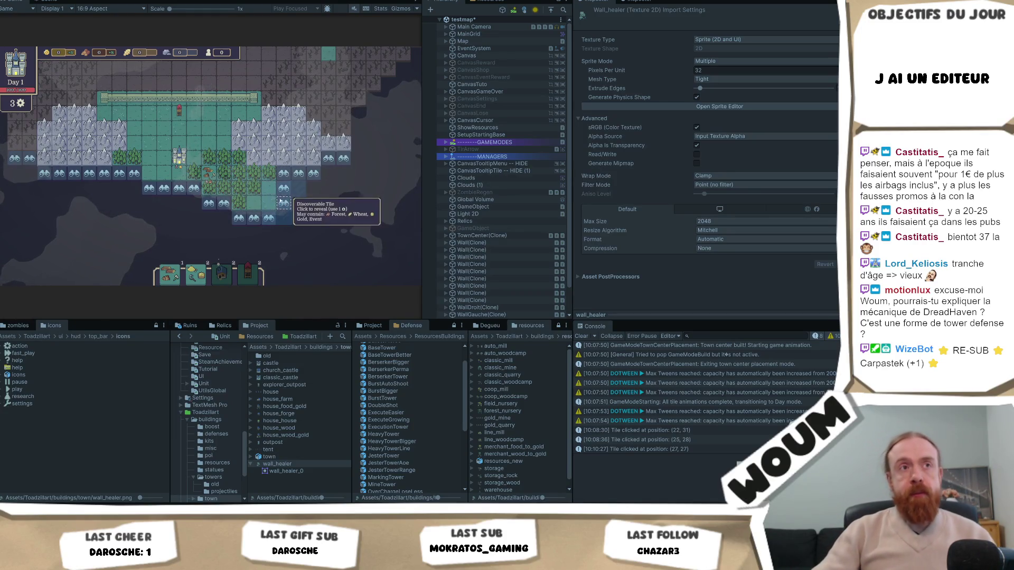
left_click(280, 190)
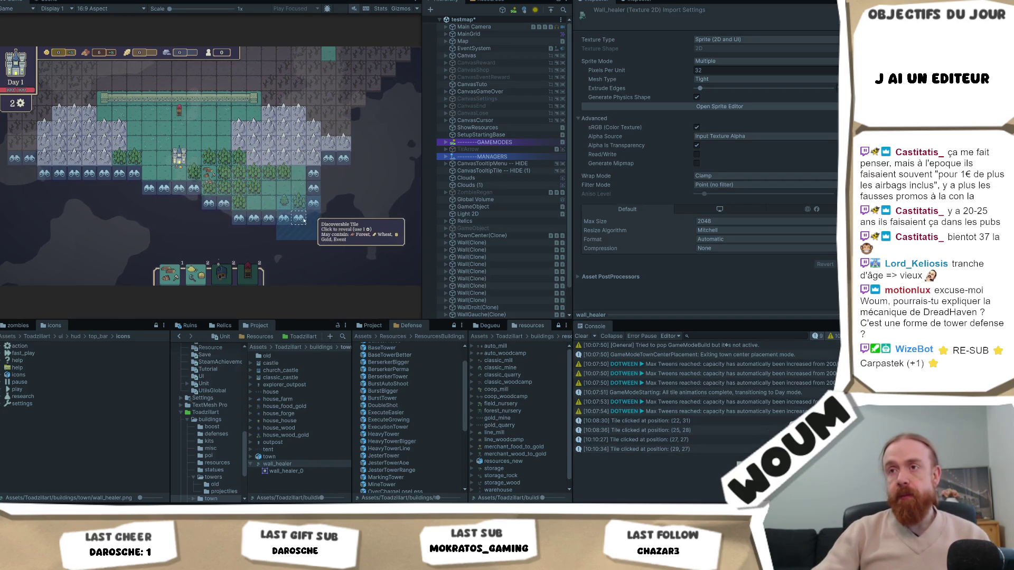
left_click(311, 233)
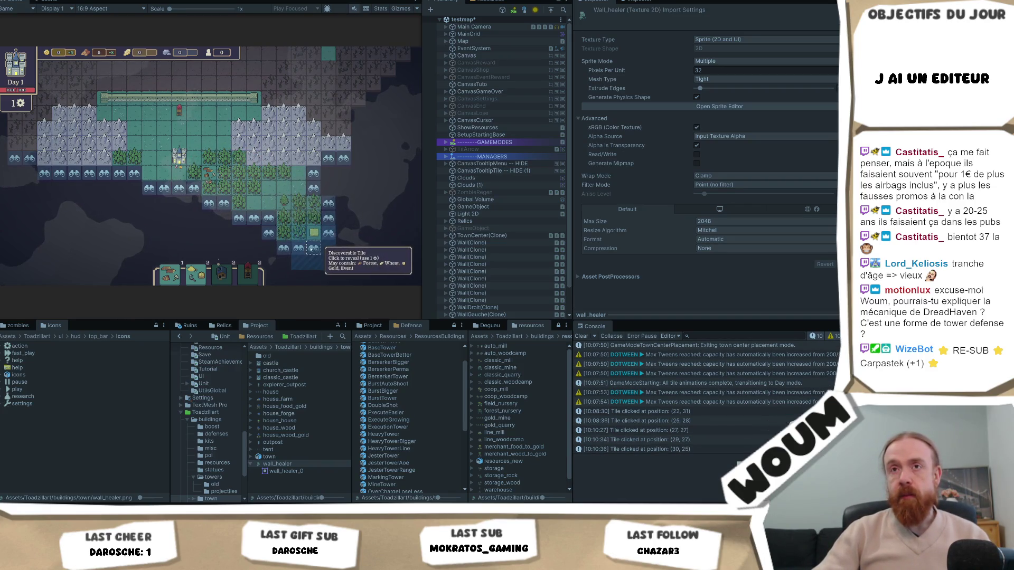
mouse_move(167, 236)
left_mouse_down()
mouse_move(177, 231)
mouse_move(192, 250)
left_mouse_up()
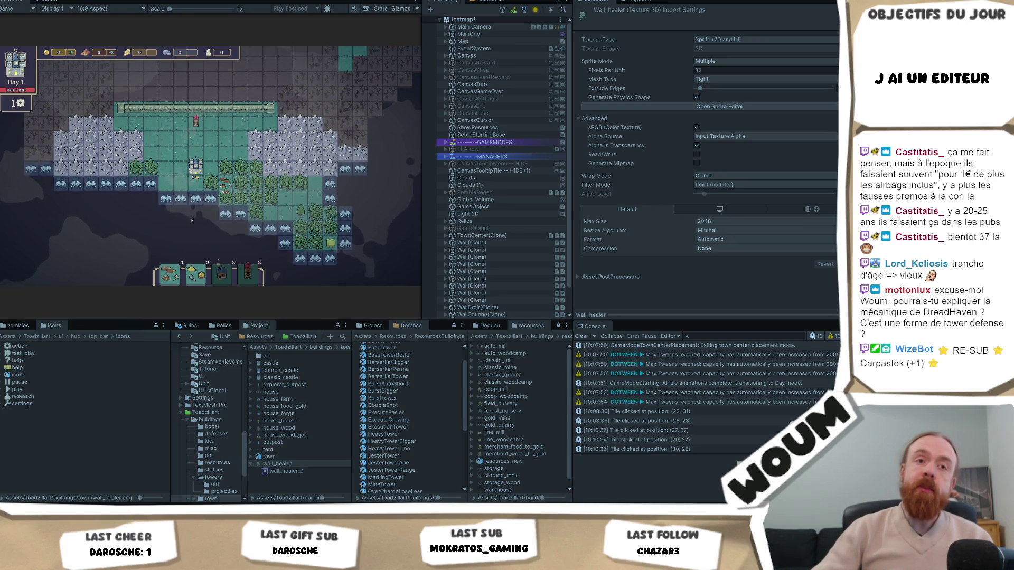
mouse_move(254, 137)
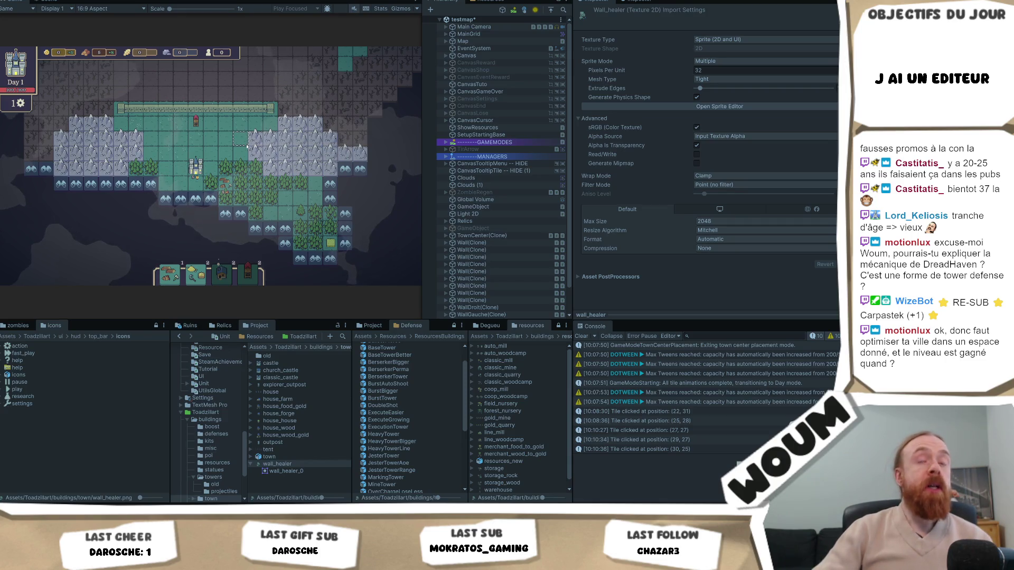
key("w")
key("a")
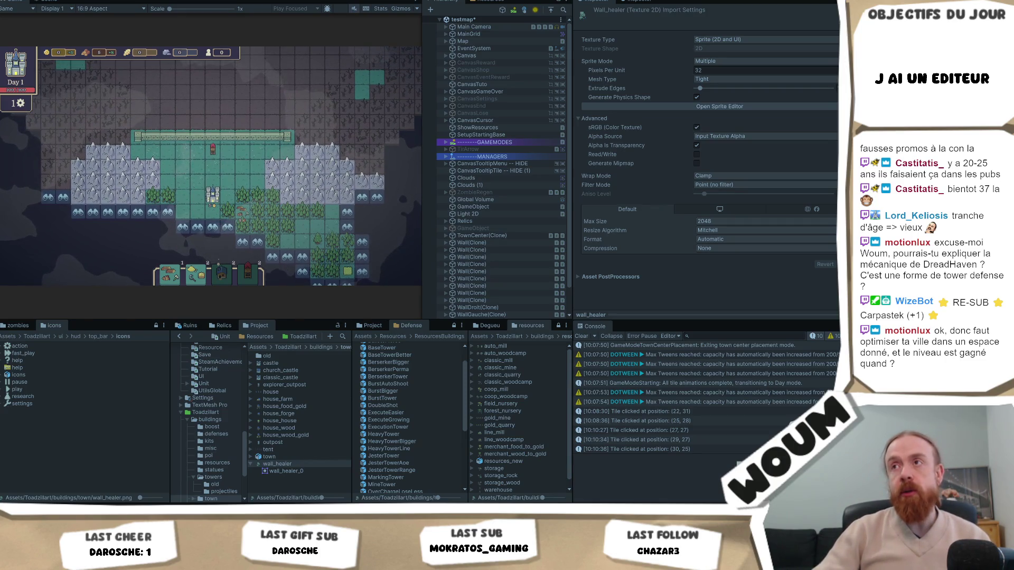
key("w")
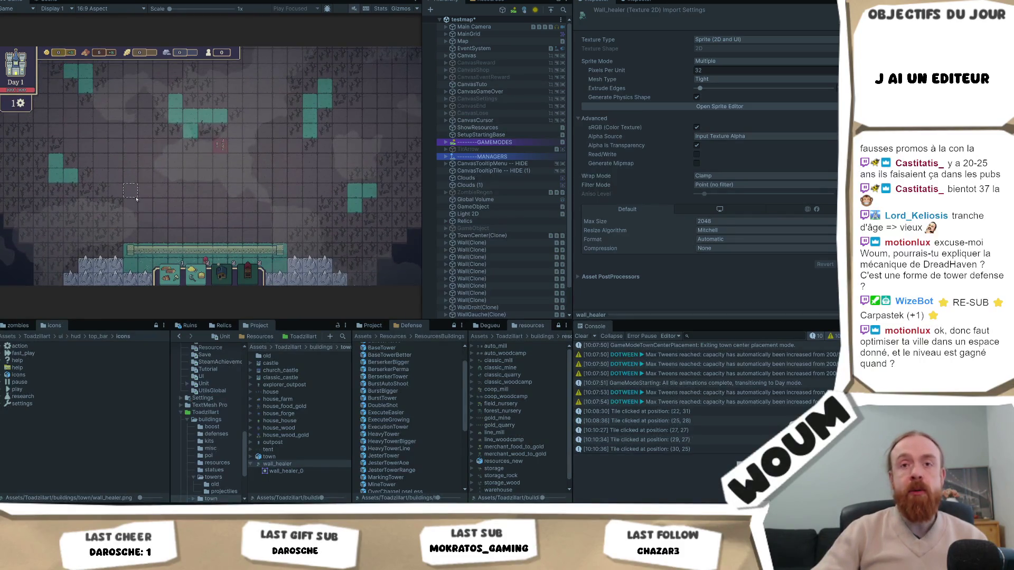
Step: Widen the Game view over the Hierarchy and pan around the island
left_click_drag(422, 258, 528, 253)
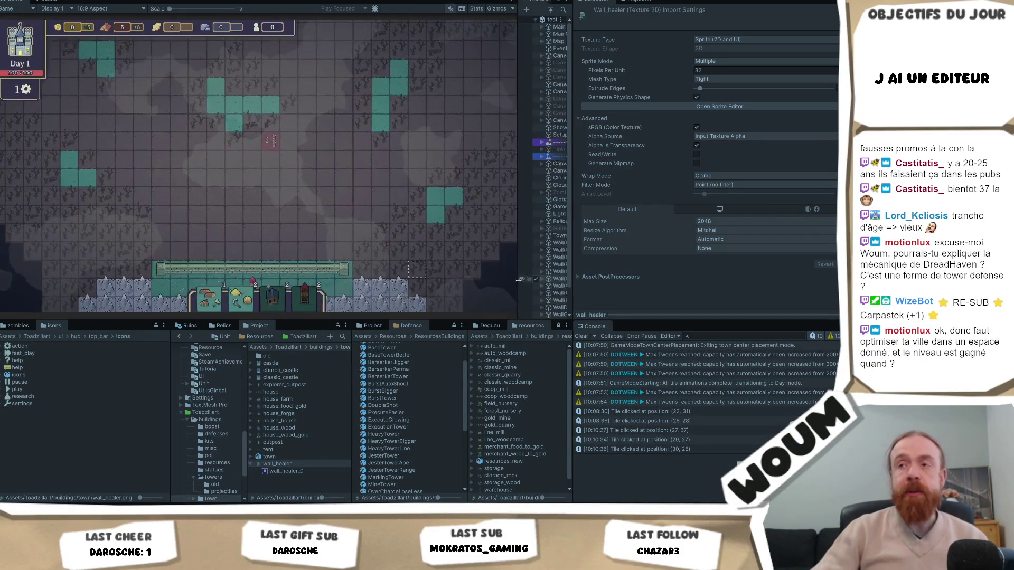
key("s")
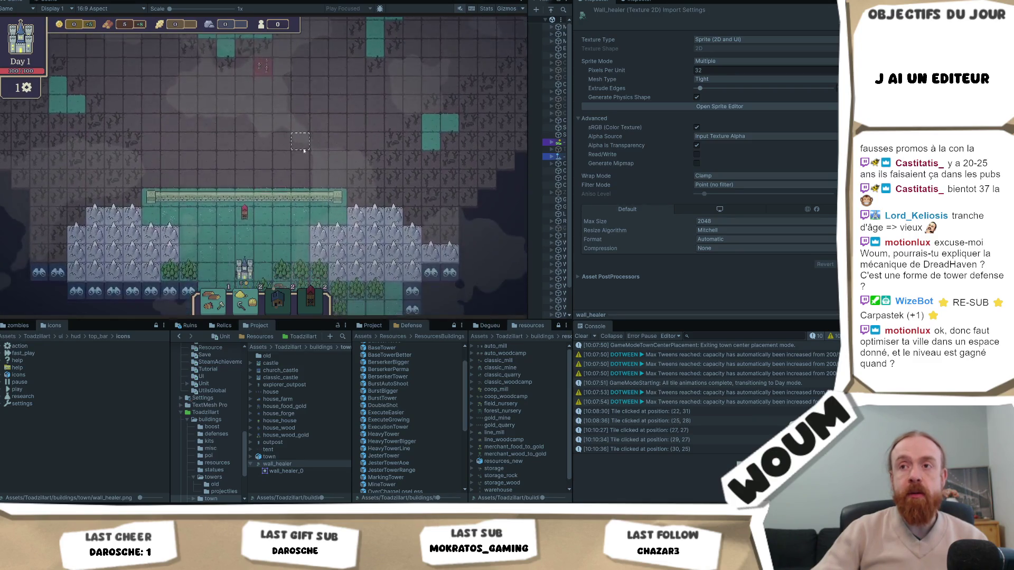
key("d")
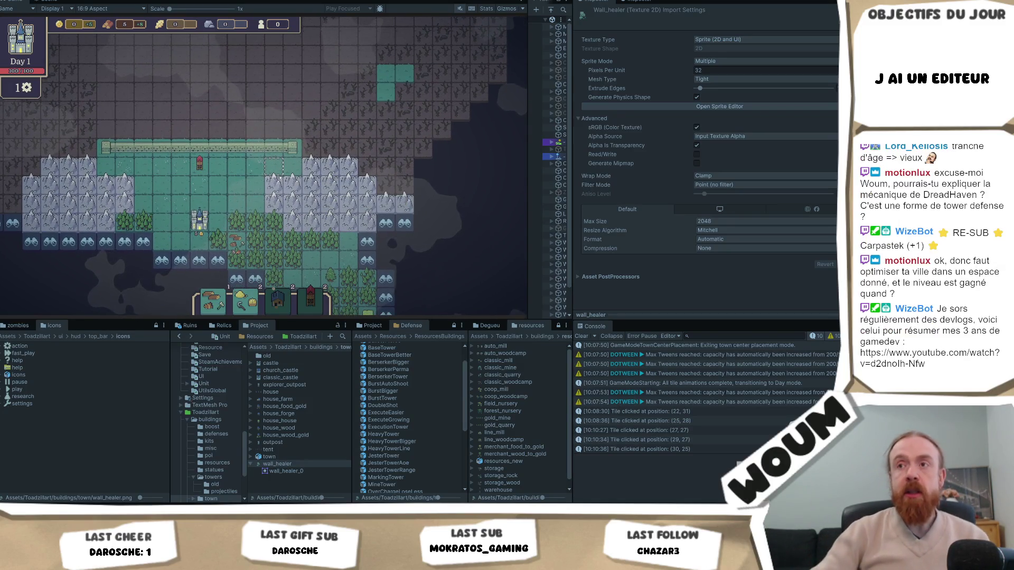
key("w")
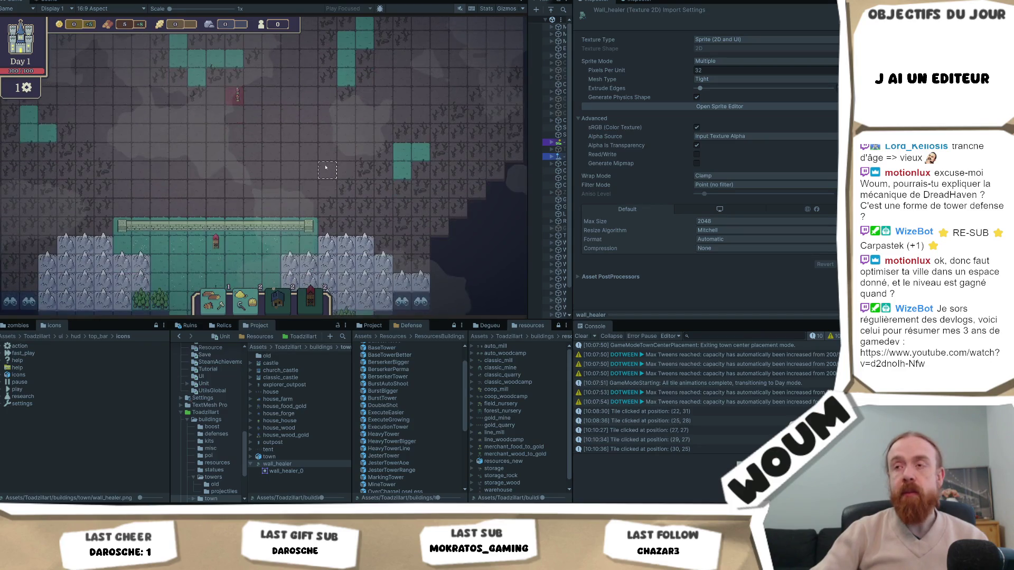
key("s")
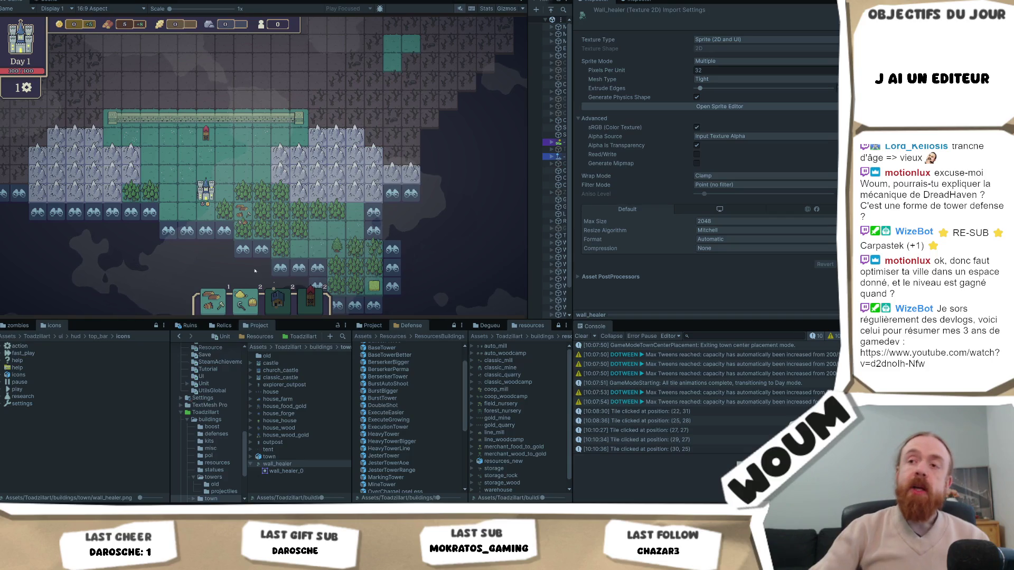
mouse_move(285, 242)
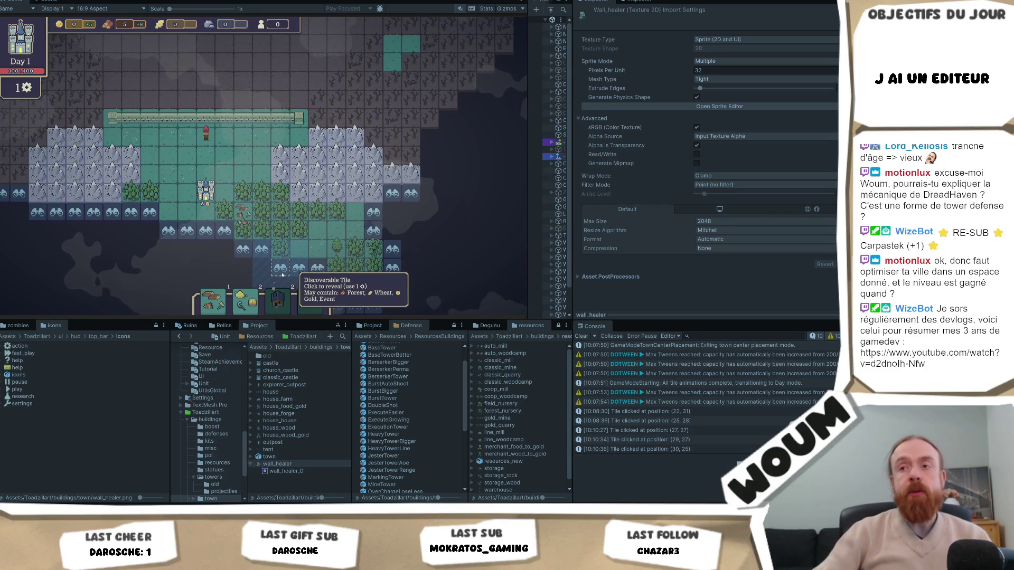
key("s")
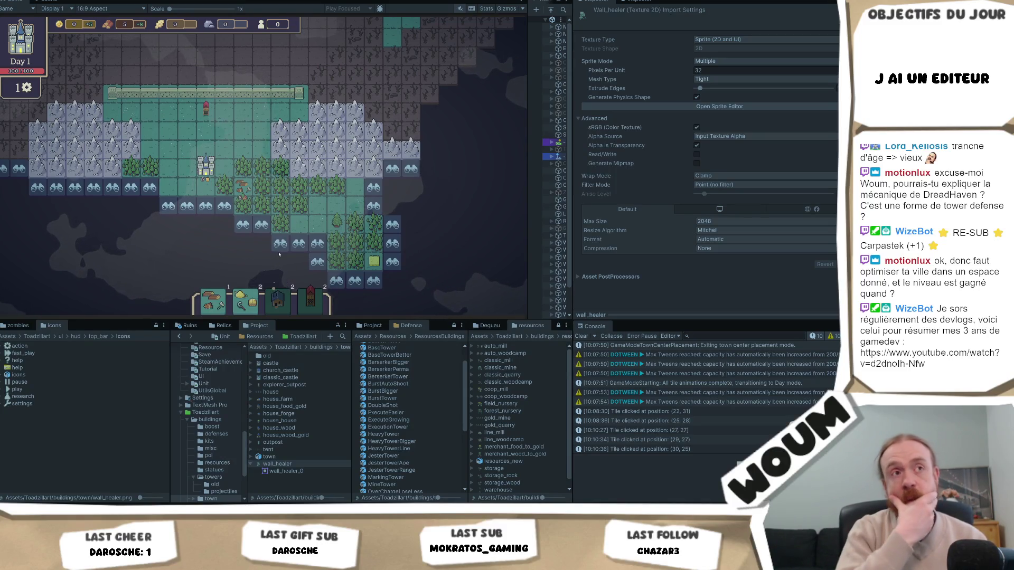
key("w")
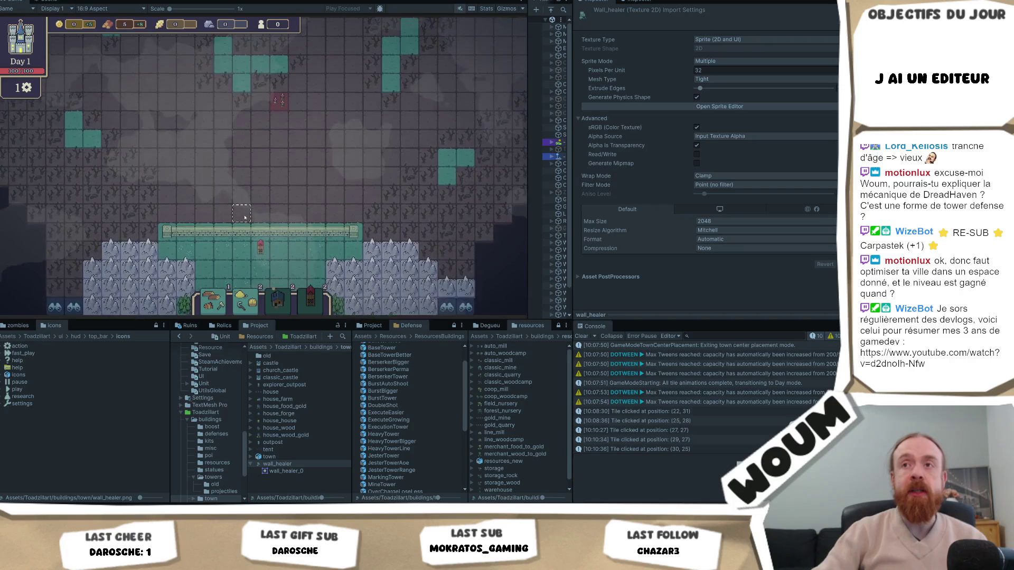
Step: Reveal the last discoverable tile of Day 1 near the island's southern edge
left_click_drag(245, 217, 202, 76)
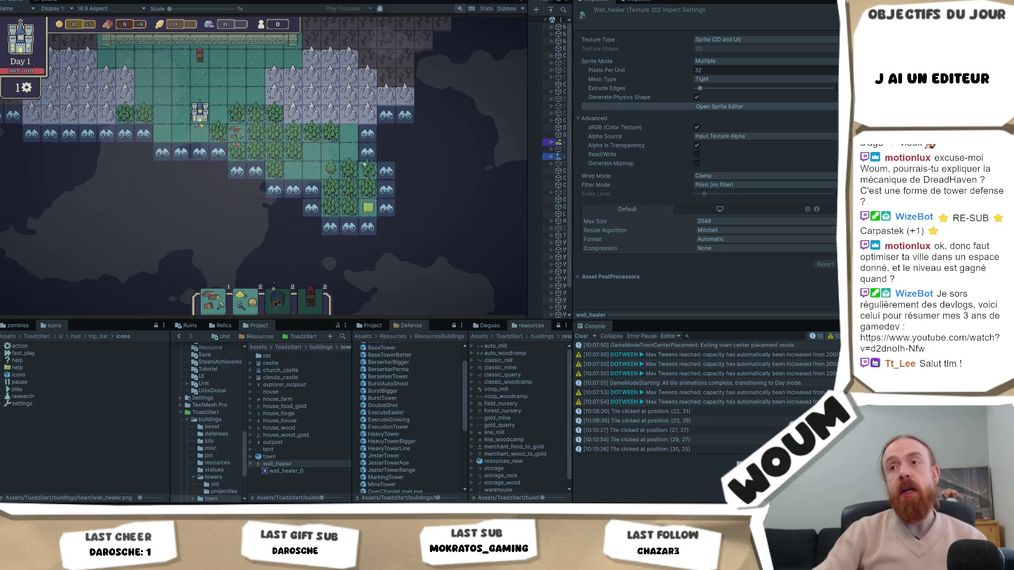
key("w")
key("d")
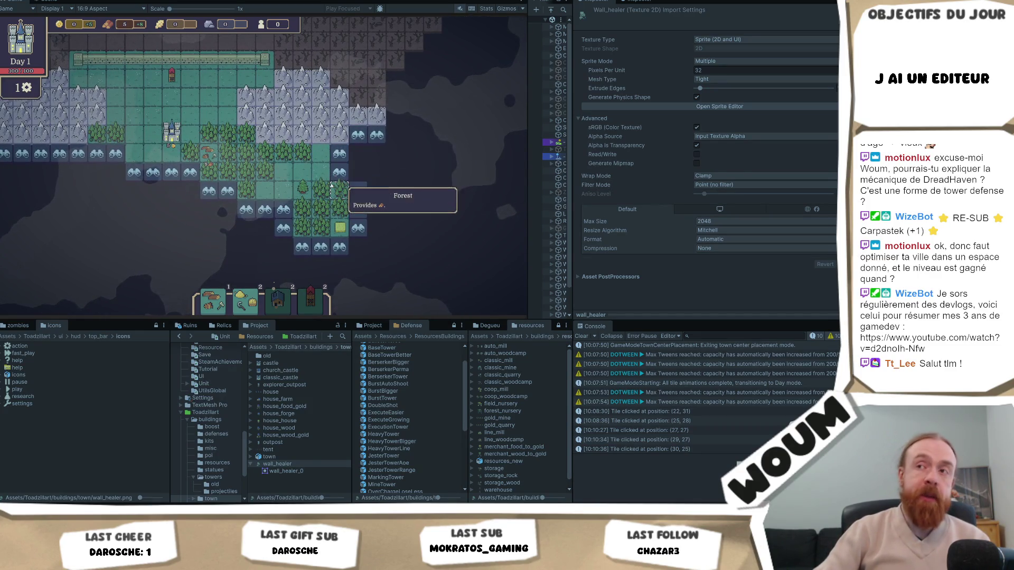
left_click(358, 136)
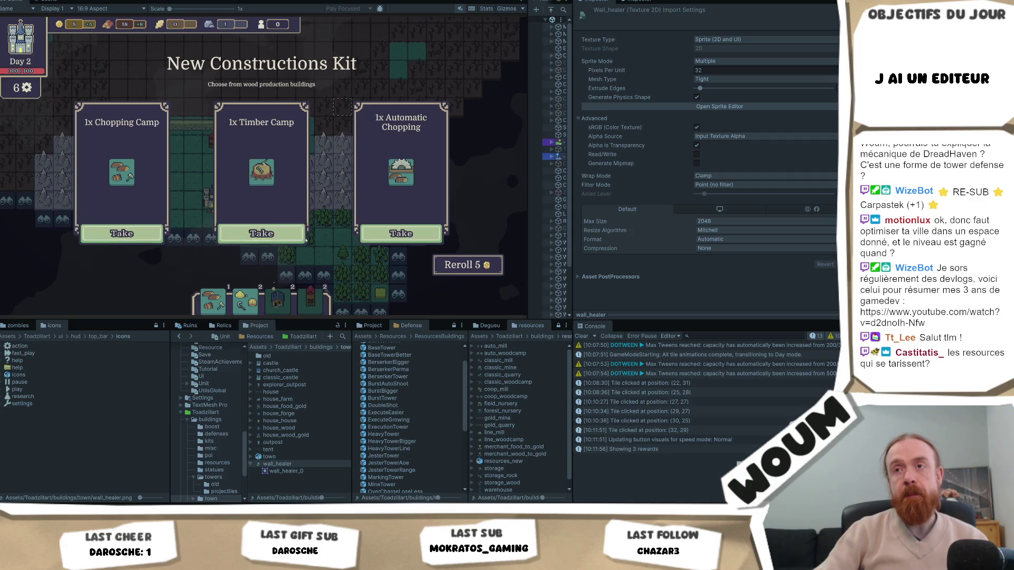
Step: Take the 1x Timber Camp kit and reveal a discoverable tile near the forest
left_click(304, 239)
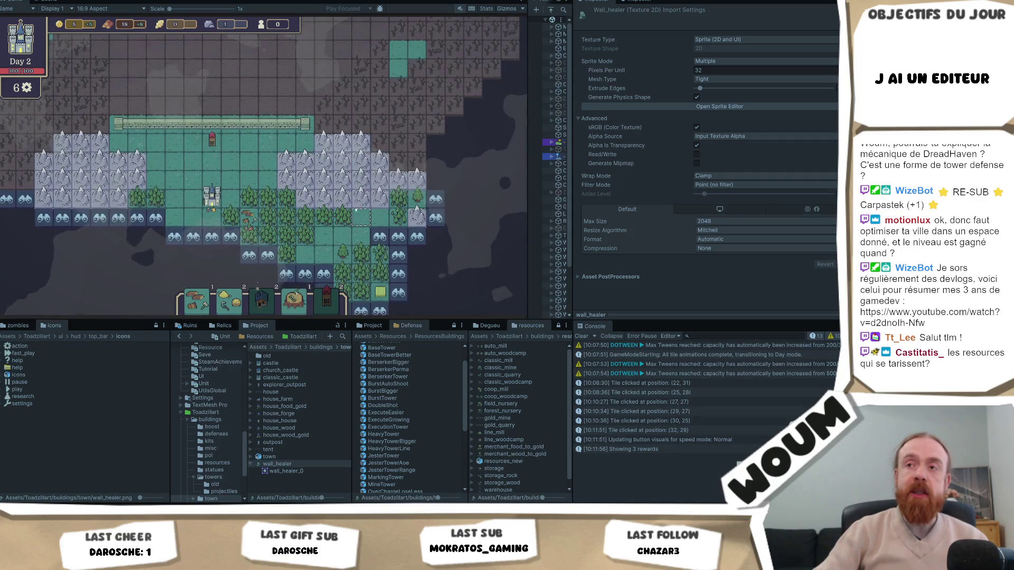
left_click_drag(356, 210, 349, 167)
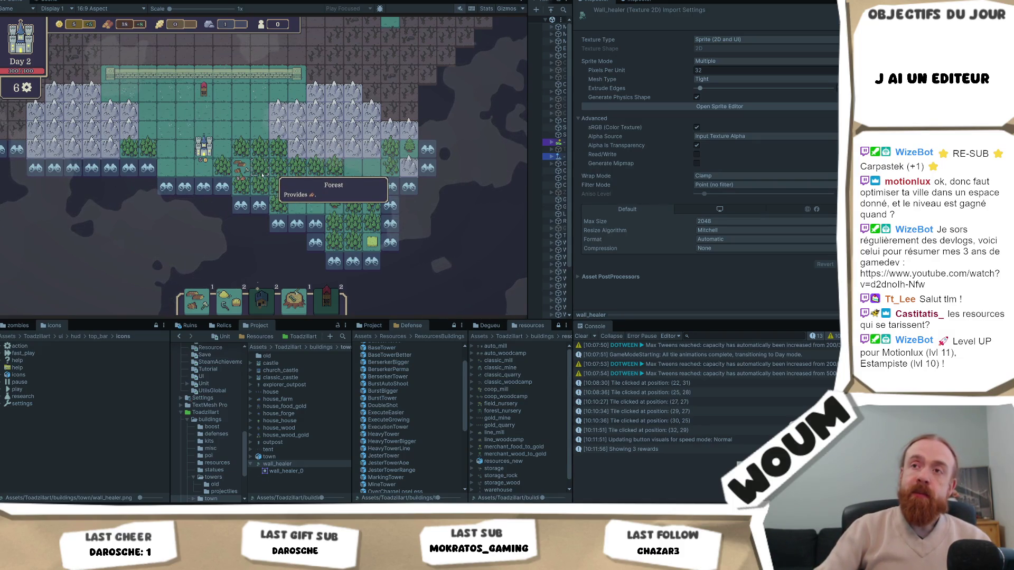
left_click(240, 205)
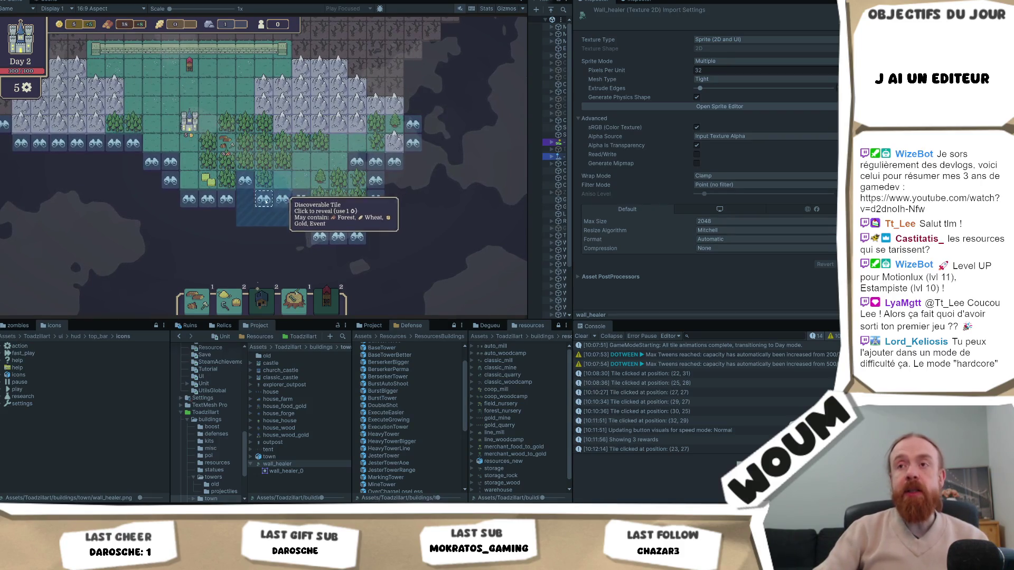
Step: Reveal the southern-edge tiles at (26, 25) and (28, 24), leaving 3 reveals
left_click(260, 201)
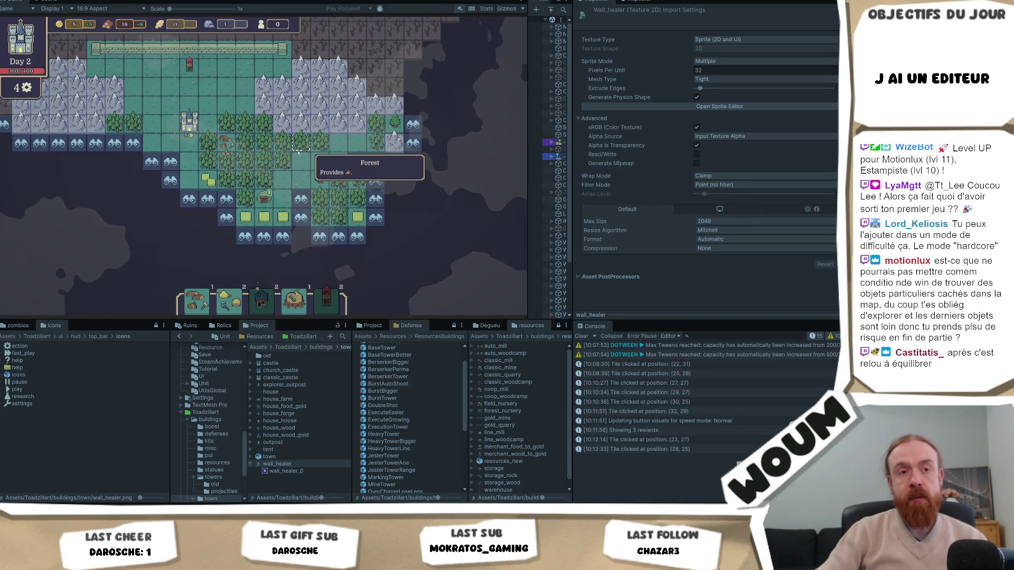
left_click_drag(302, 146, 293, 150)
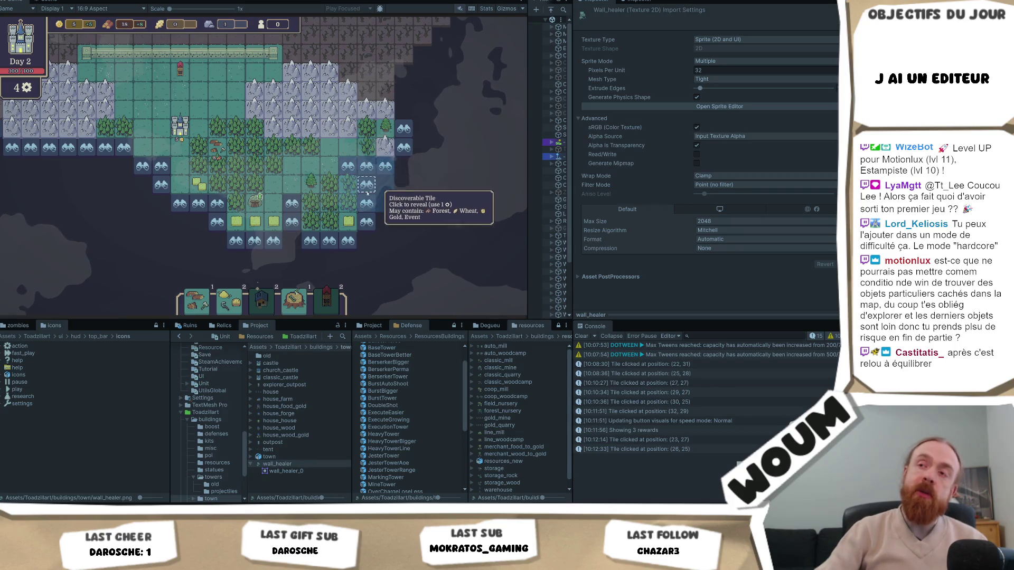
left_click_drag(317, 212, 349, 165)
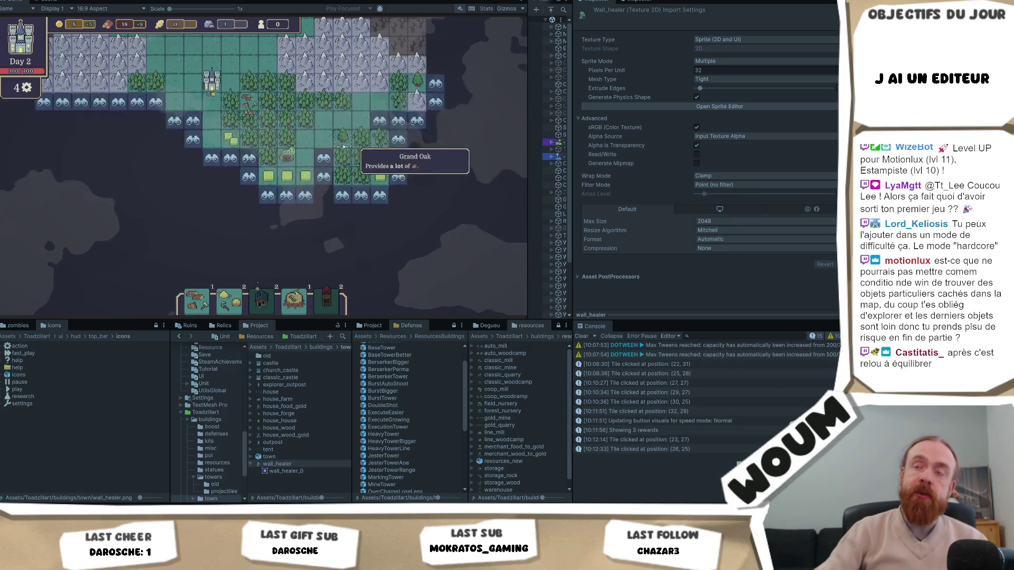
left_click(319, 180)
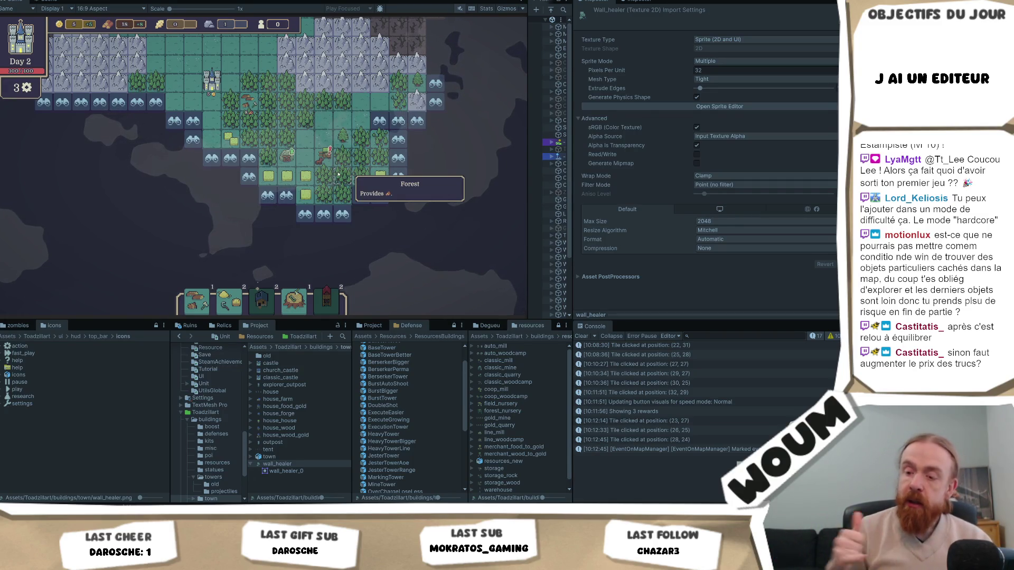
key("d")
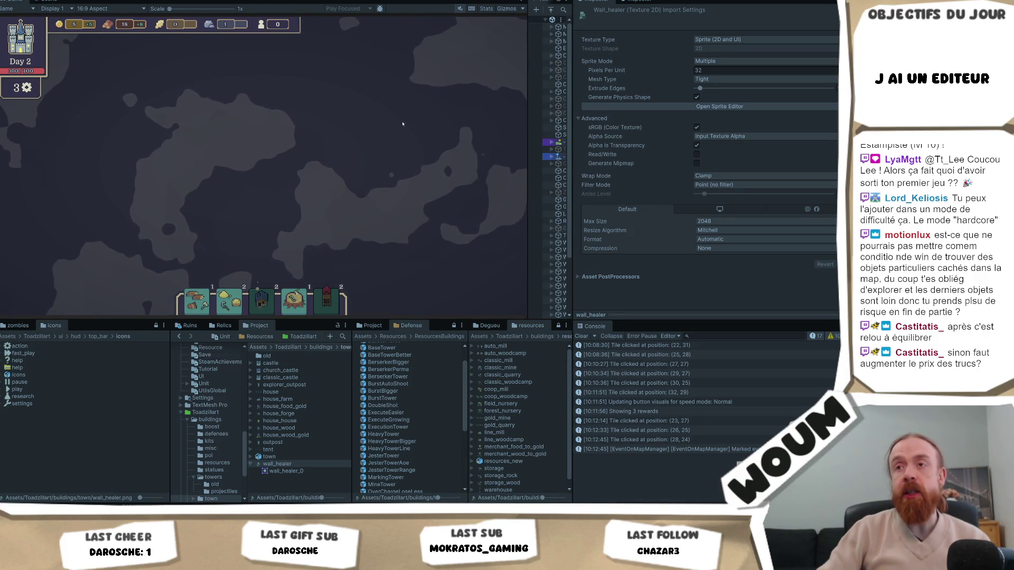
key("w")
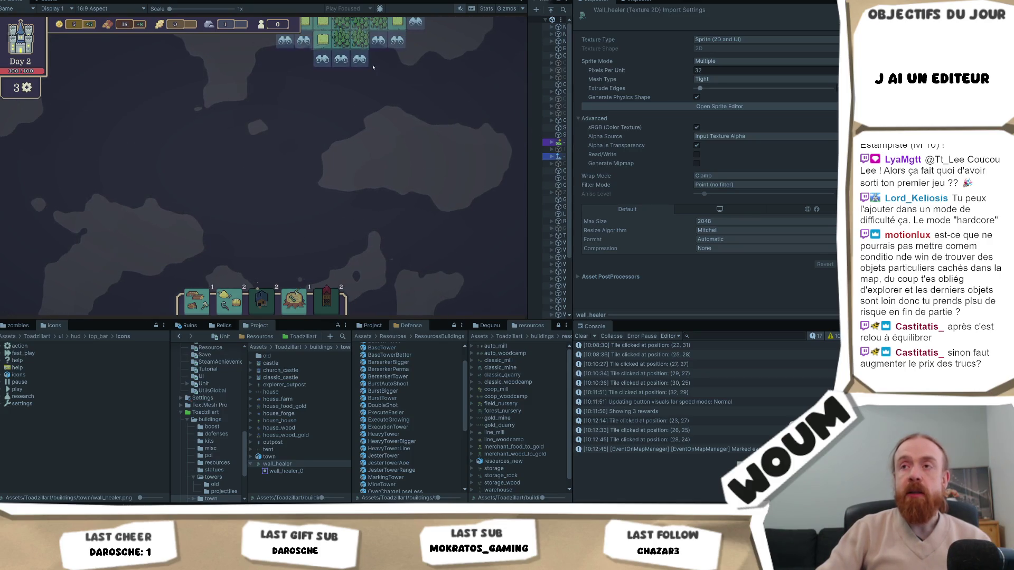
key("w")
key("d")
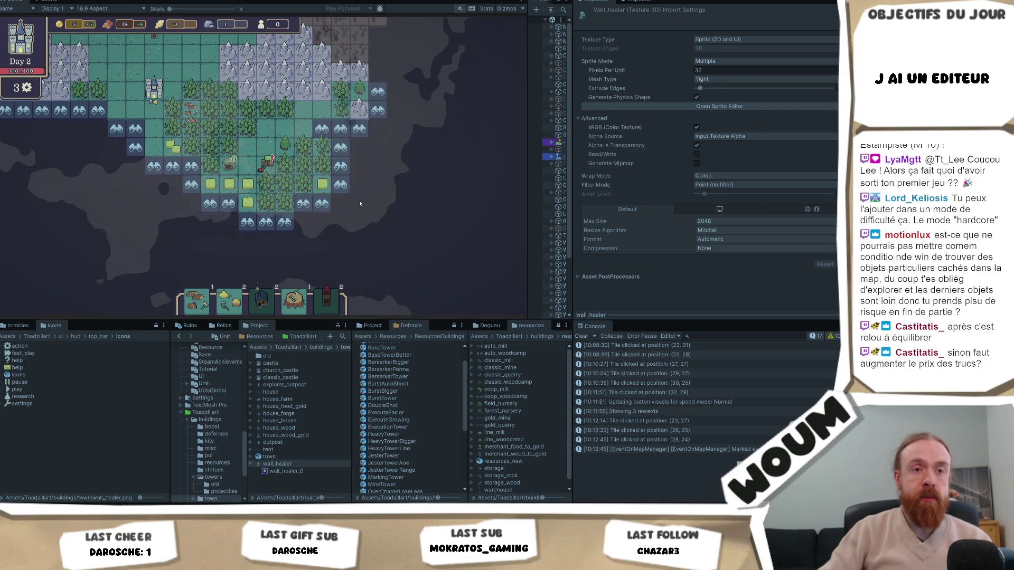
key("w")
key("a")
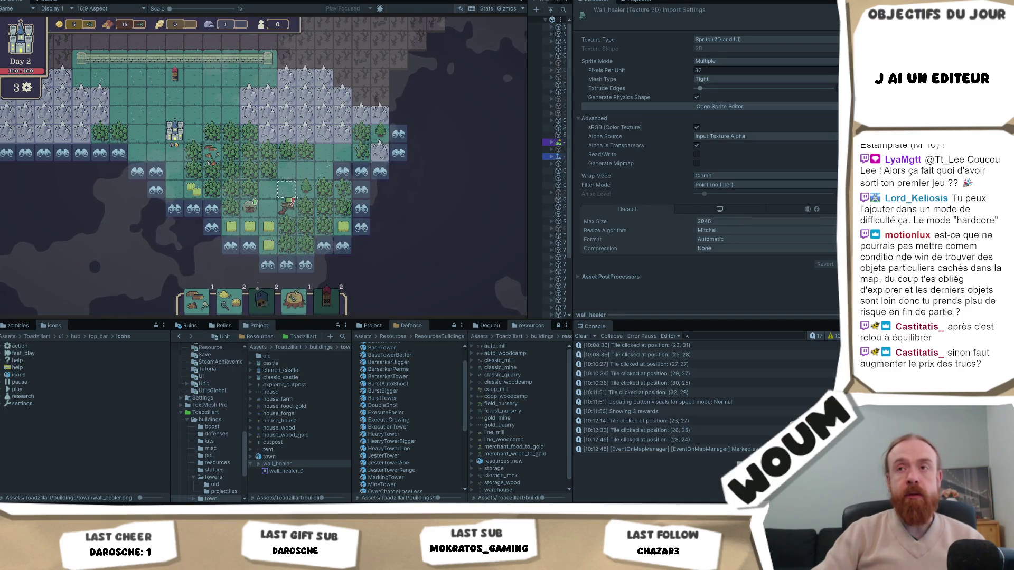
left_click_drag(382, 226, 373, 202)
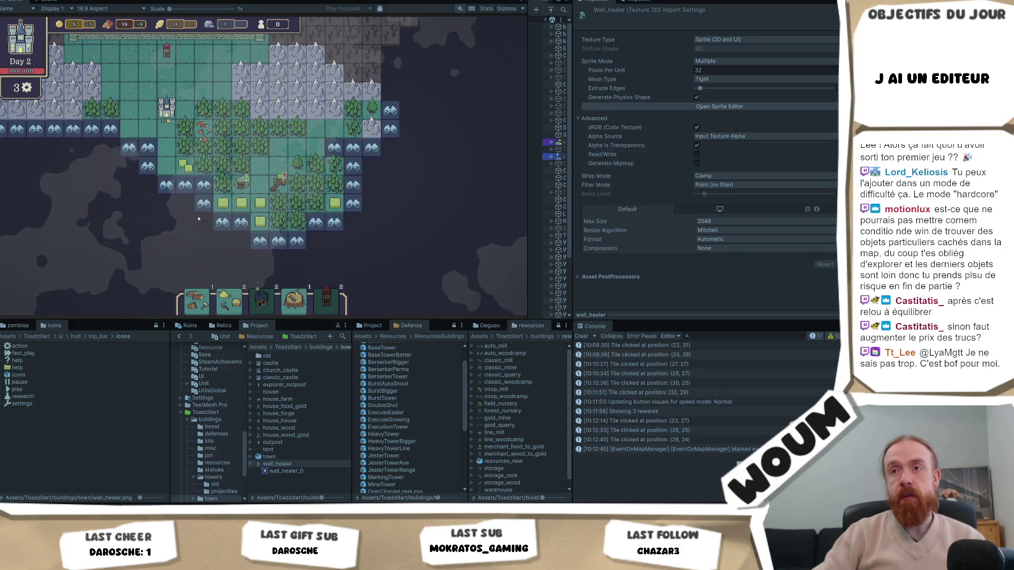
key("w")
key("a")
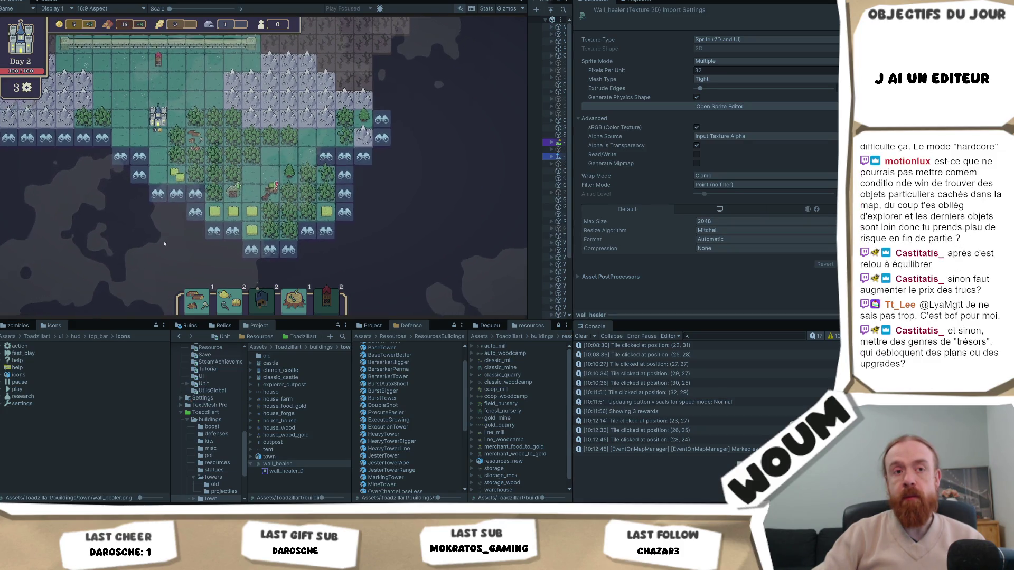
key("s")
key("d")
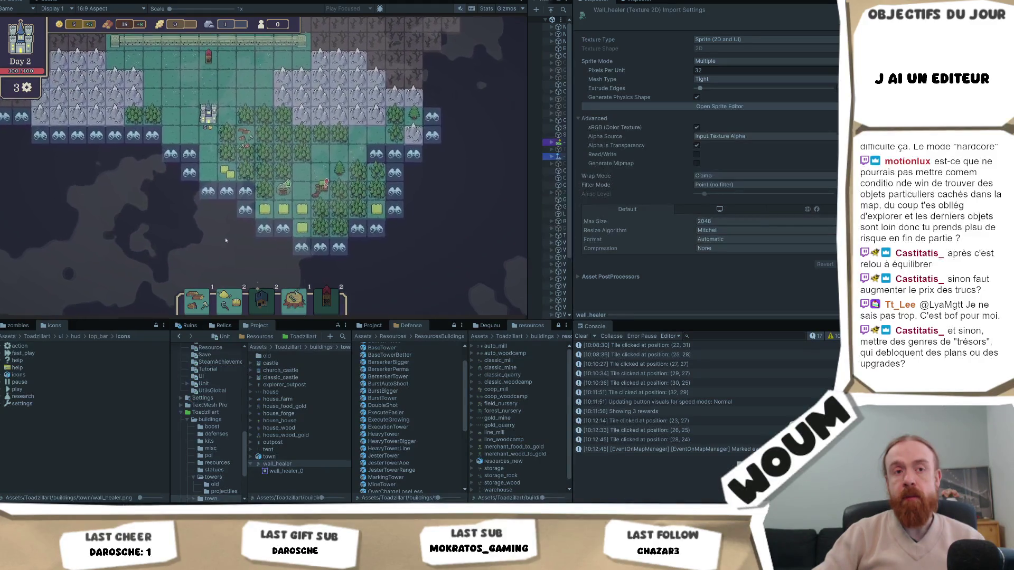
key("w")
key("a")
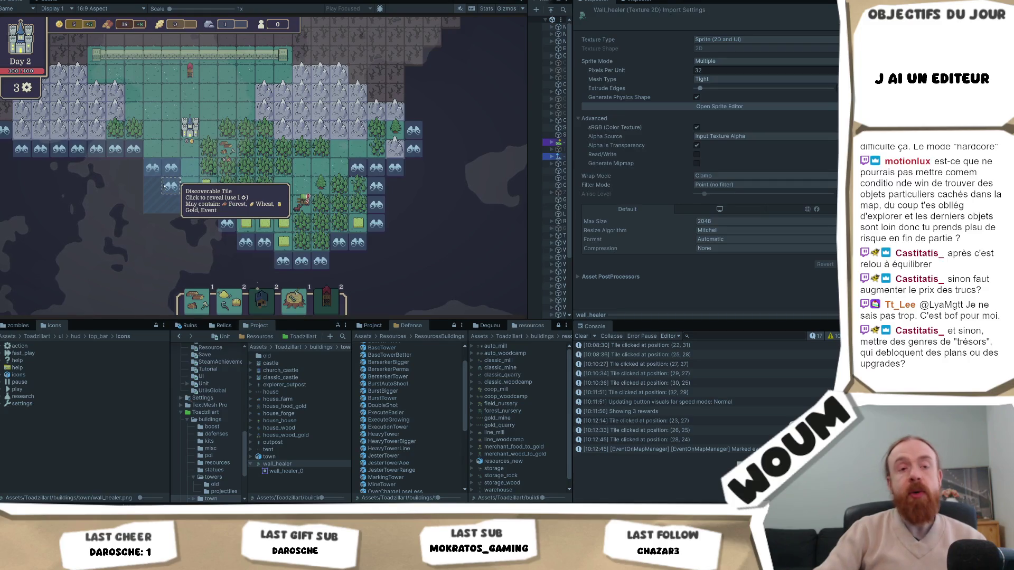
Step: Pan to the south-west edge and reveal the three remaining Day 2 tiles
key("w")
key("a")
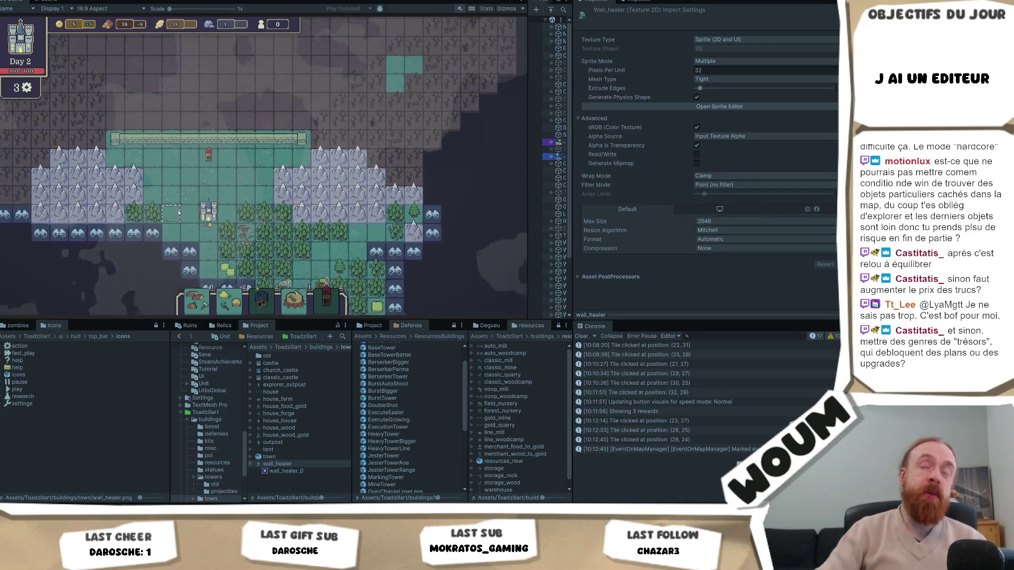
key("s")
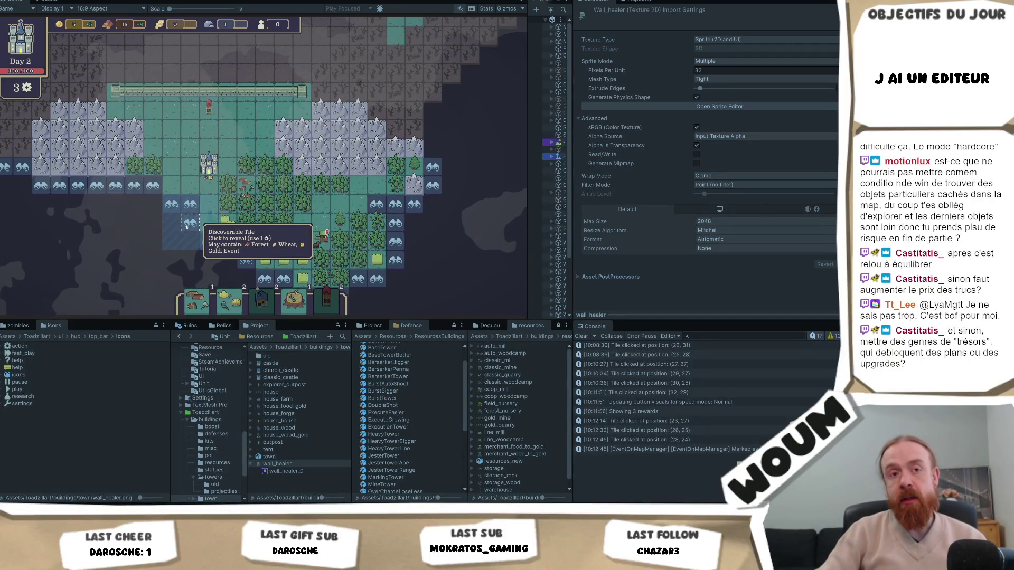
key("s")
key("d")
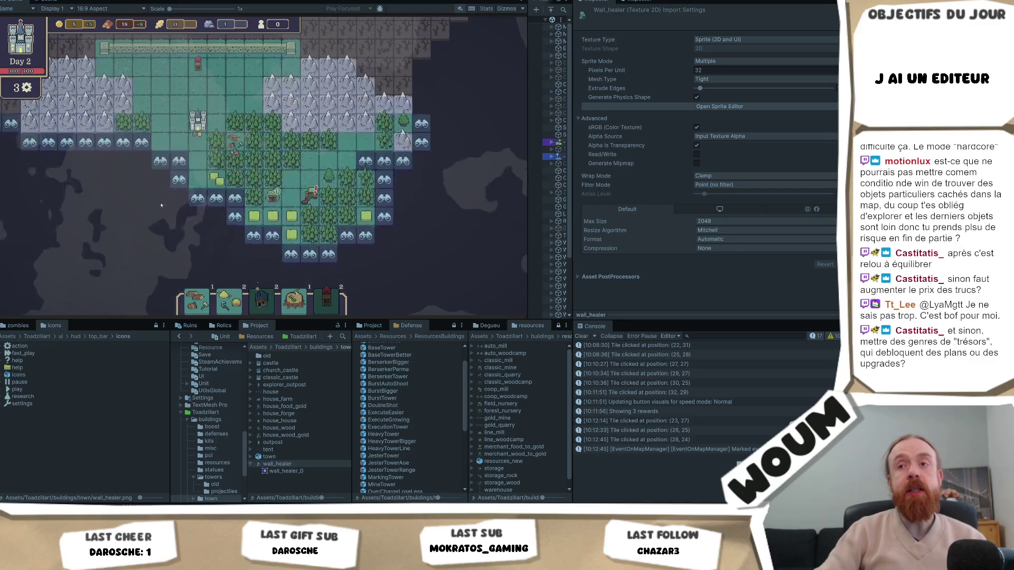
left_click(180, 180)
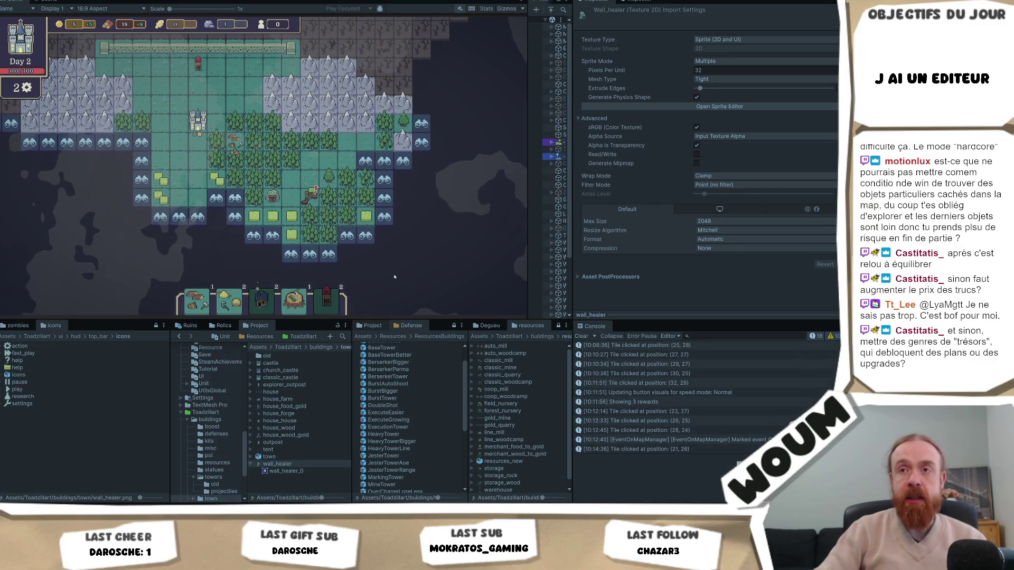
left_click(200, 217)
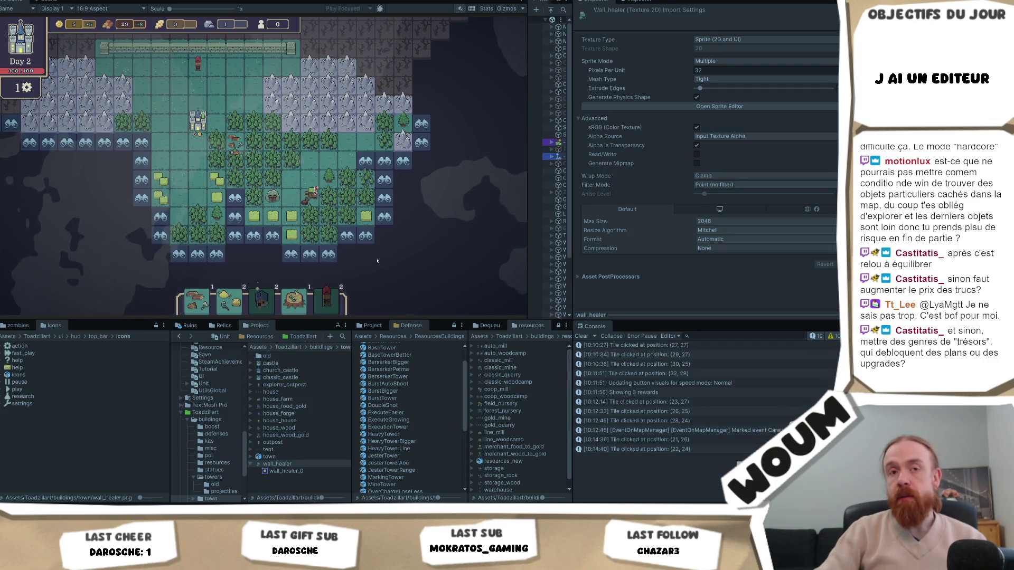
left_click(387, 226)
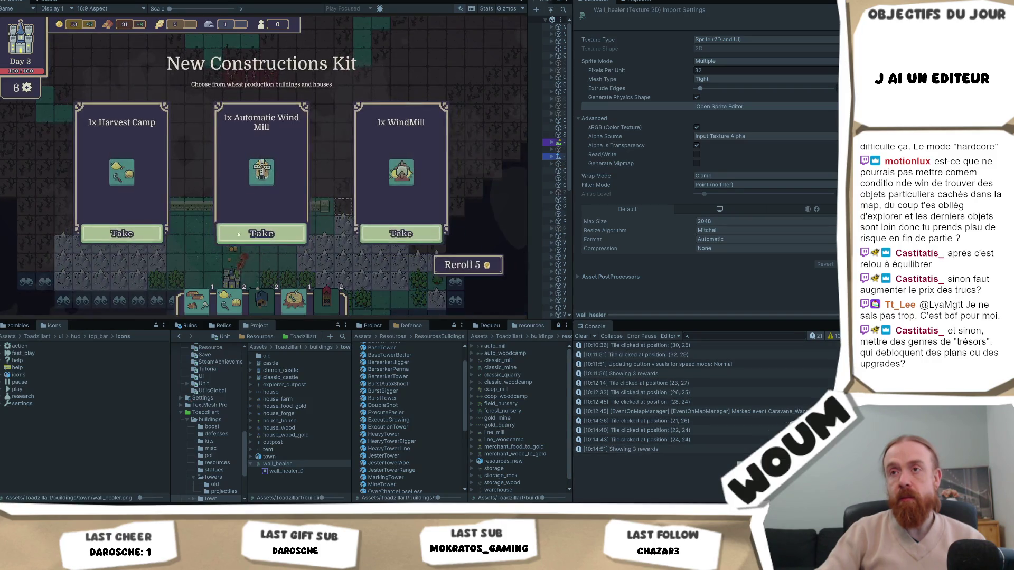
Step: Take the 1x Automatic Wind Mill kit and reveal a forest tile, leaving 4 reveals
left_click(231, 236)
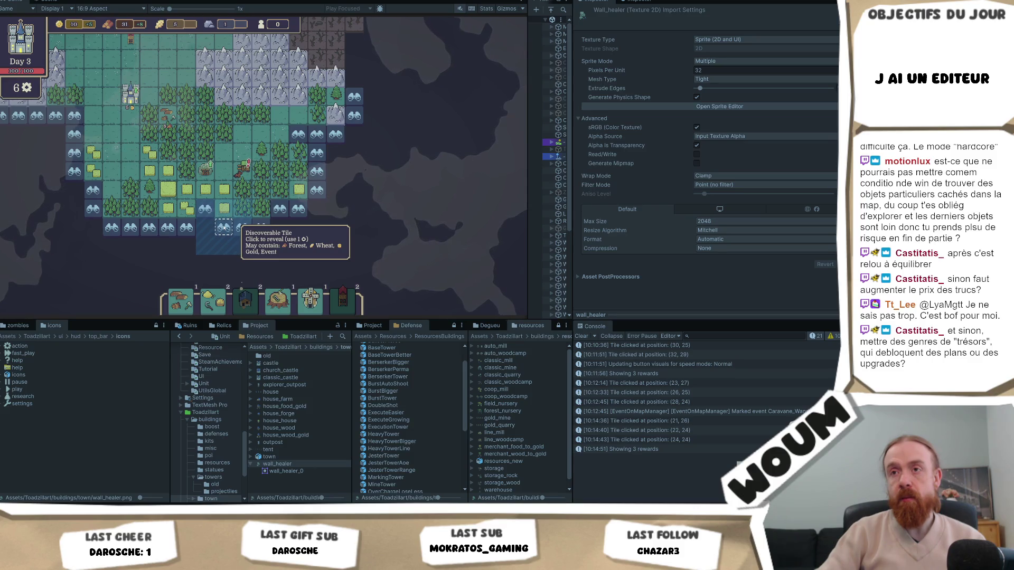
mouse_move(243, 133)
left_mouse_down()
mouse_move(233, 167)
mouse_move(358, 170)
mouse_move(337, 170)
left_mouse_up()
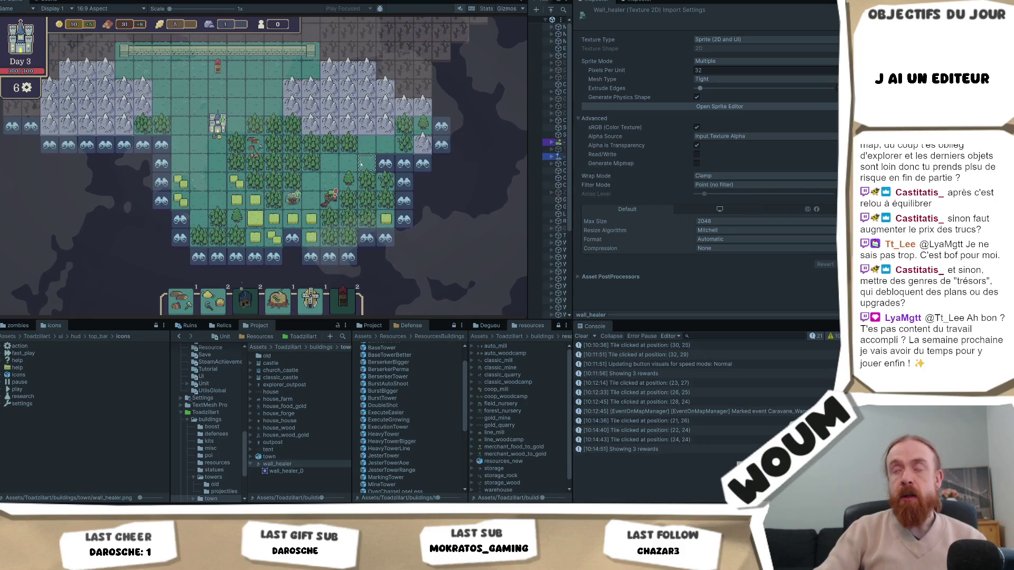
left_click(404, 183)
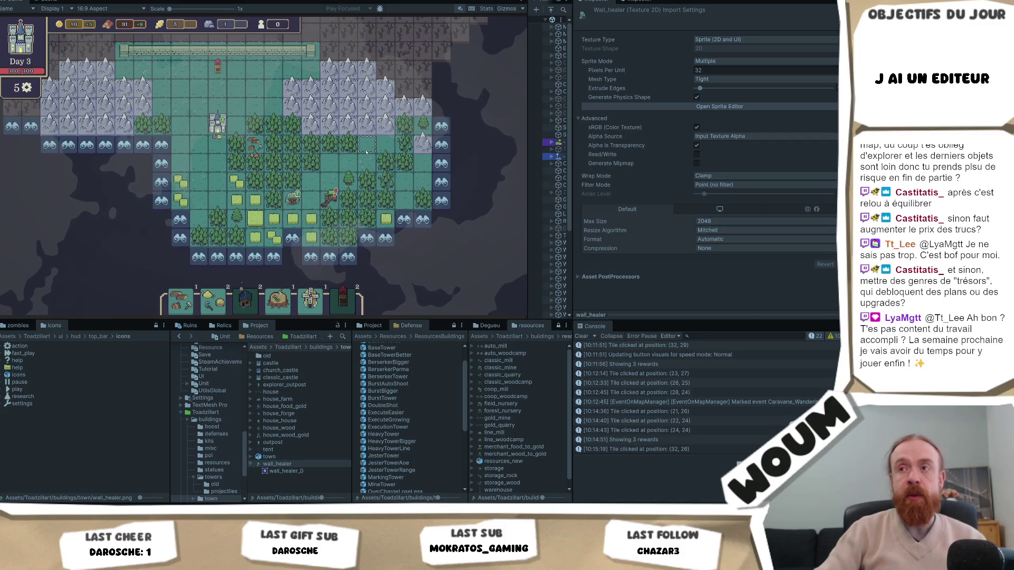
mouse_move(161, 183)
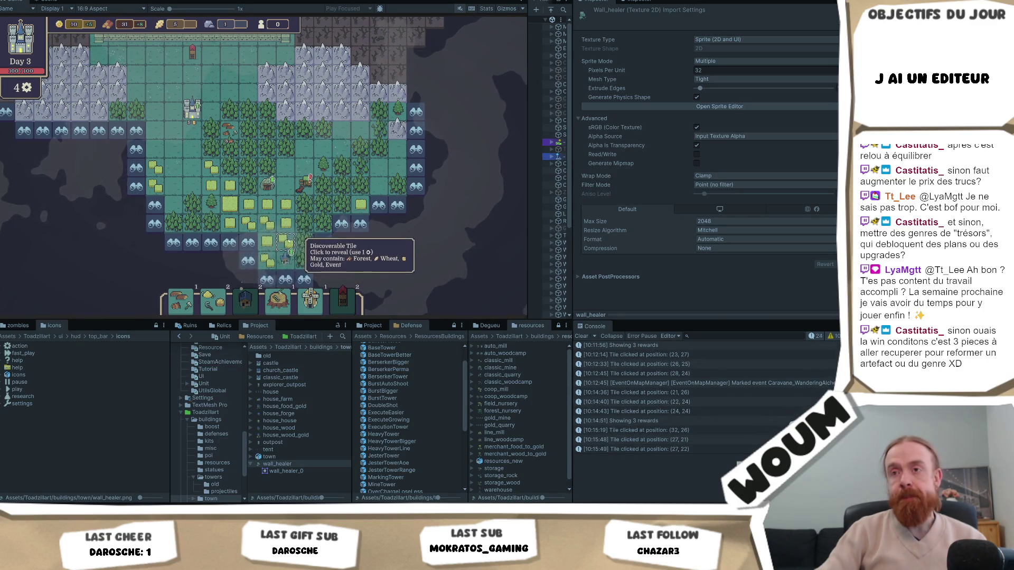
Step: Reveal west-side tiles, including a forest tile and tiles (16,26), (15,27) and (14,25)
left_click(267, 225)
left_click(270, 212)
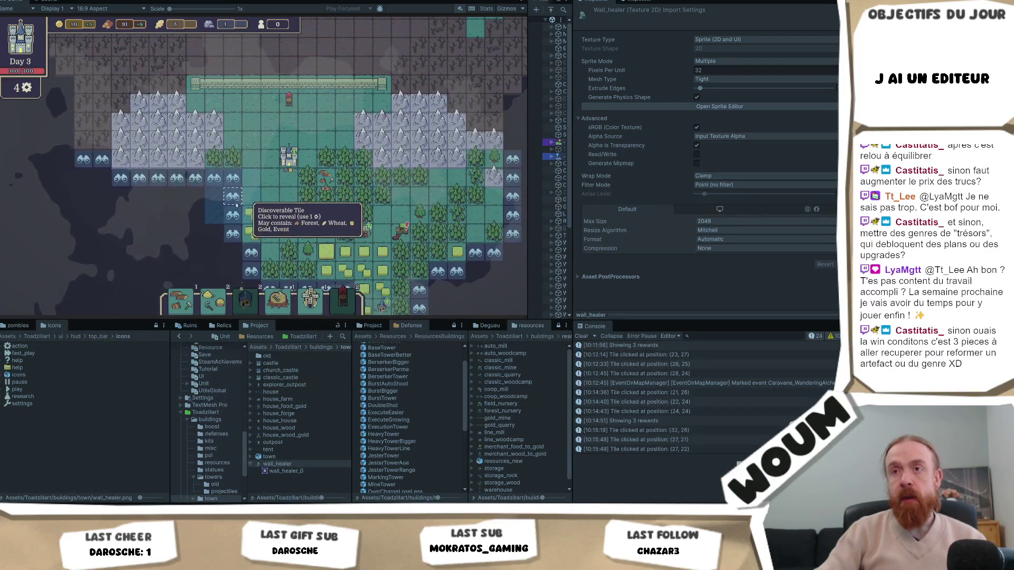
left_click(231, 180)
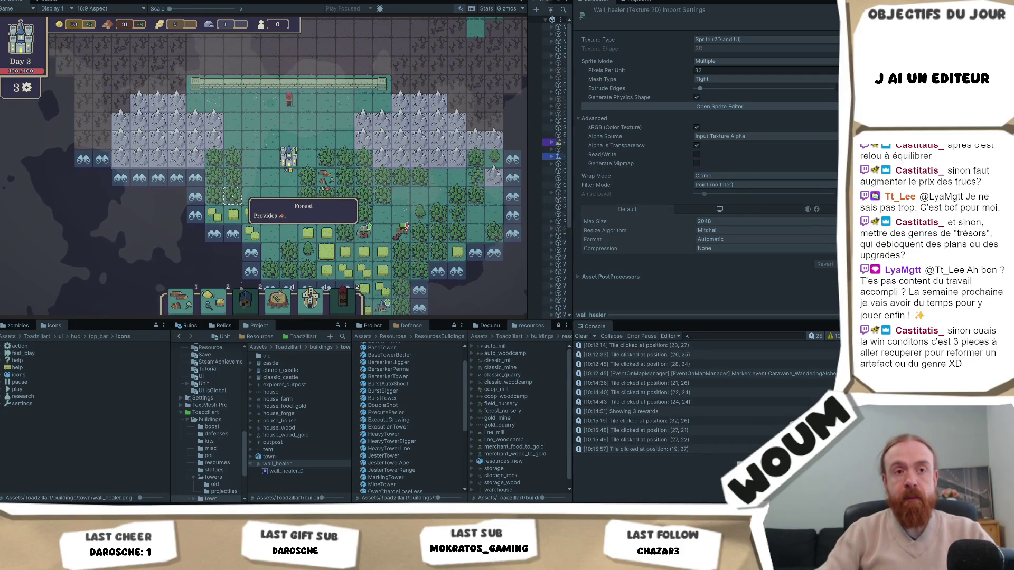
left_click(182, 220)
left_click(161, 201)
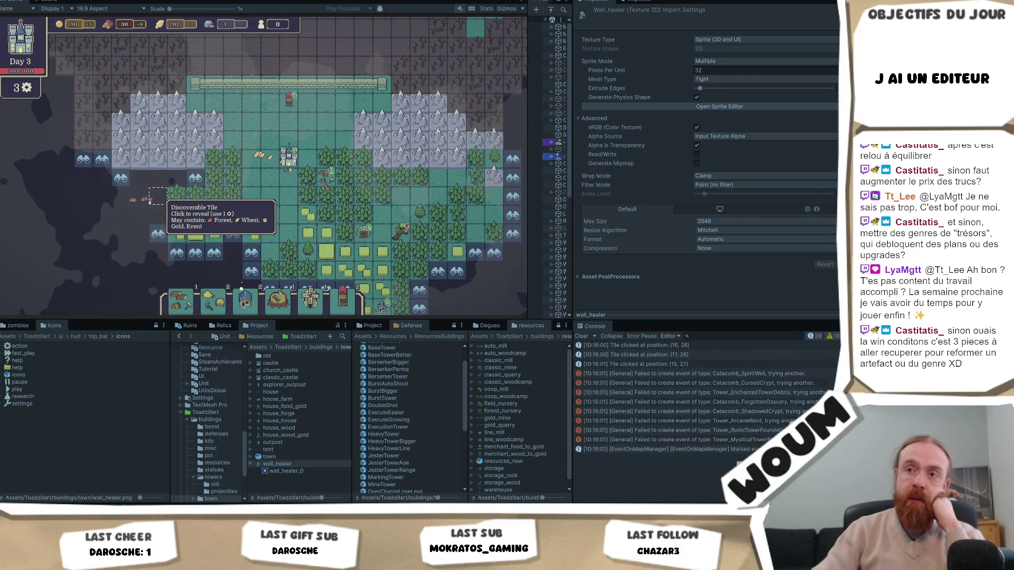
left_click(134, 233)
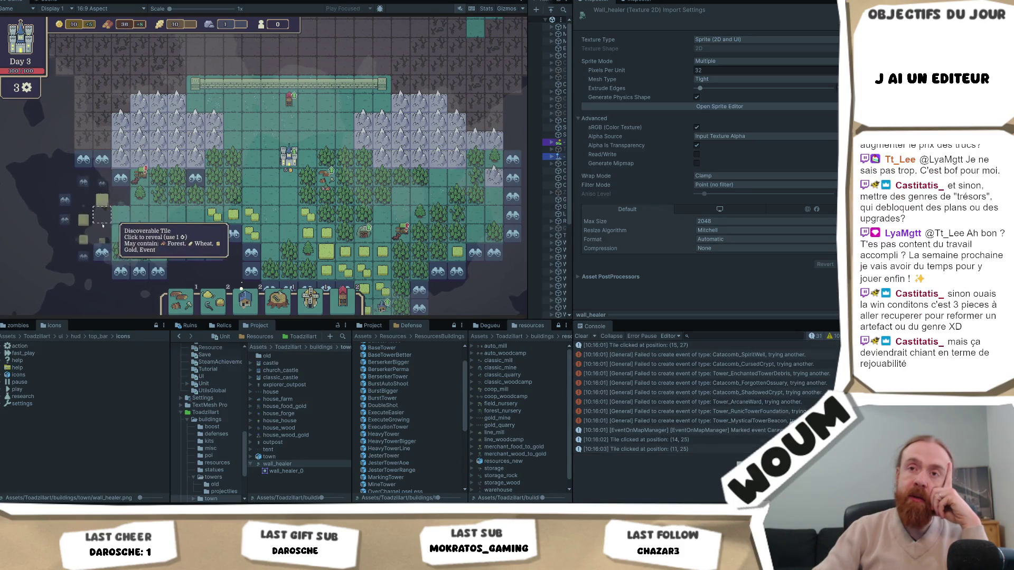
Step: Reveal tiles (11,25) and (12,26) as wheat, (9,26), (10,26), and (8,26) as water
left_click(139, 232)
left_click(139, 211)
left_click(147, 227)
left_click(166, 228)
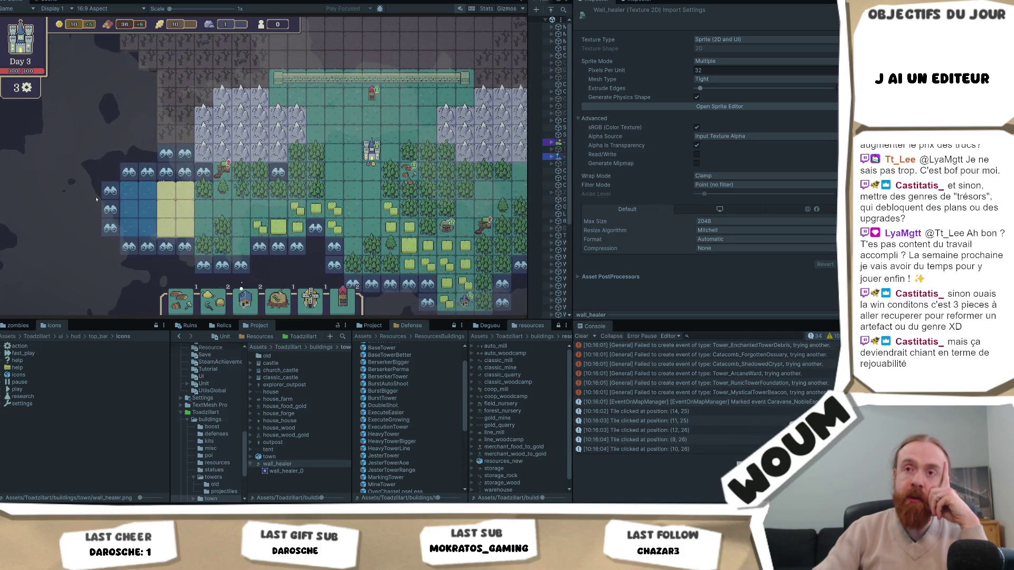
left_click(128, 227)
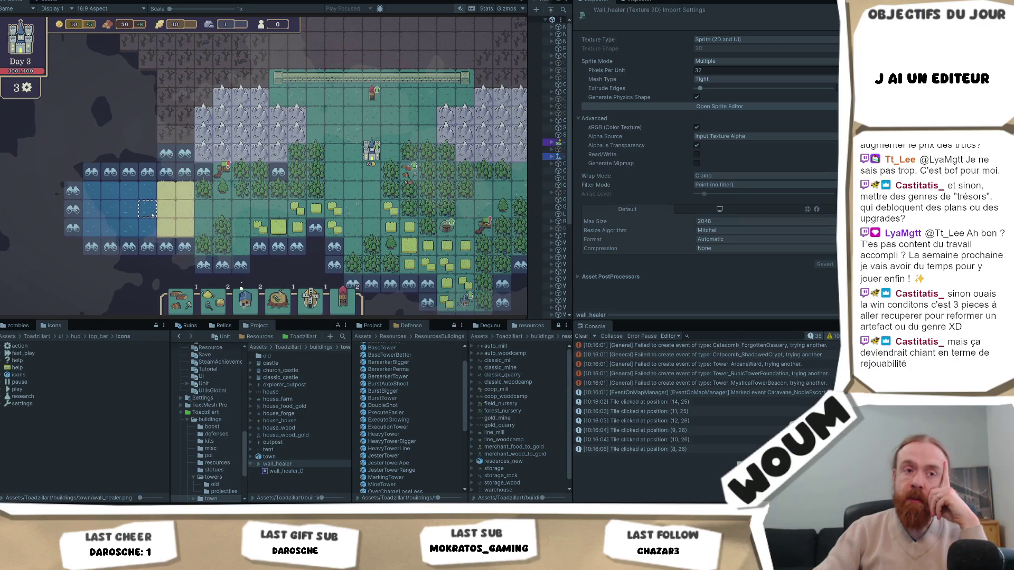
Step: Pan west to the lake, reveal two more tiles including (20,23) as wheat, and widen the game view
key("d")
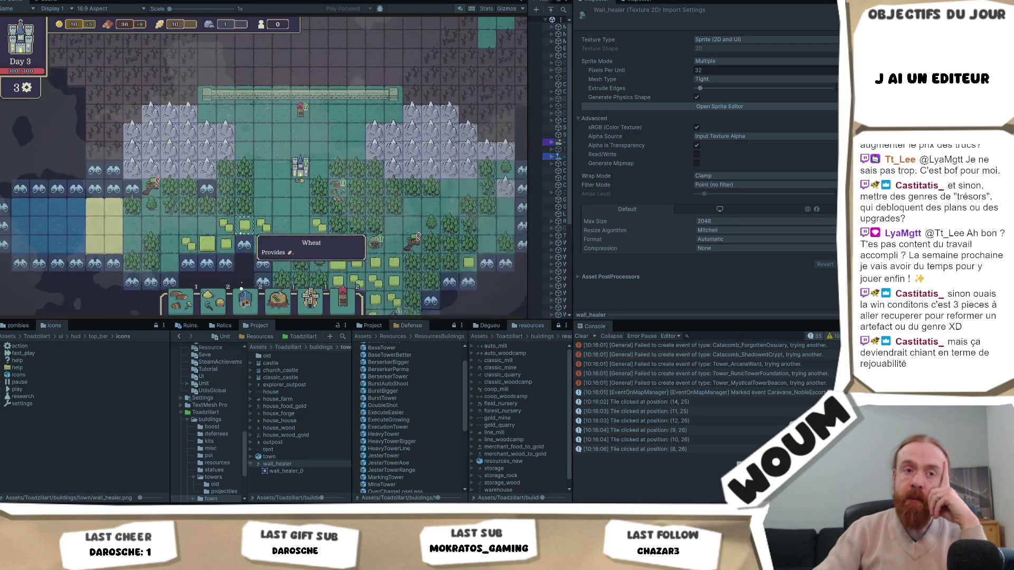
mouse_move(285, 221)
left_mouse_down()
mouse_move(247, 207)
mouse_move(299, 209)
mouse_move(239, 212)
left_mouse_up()
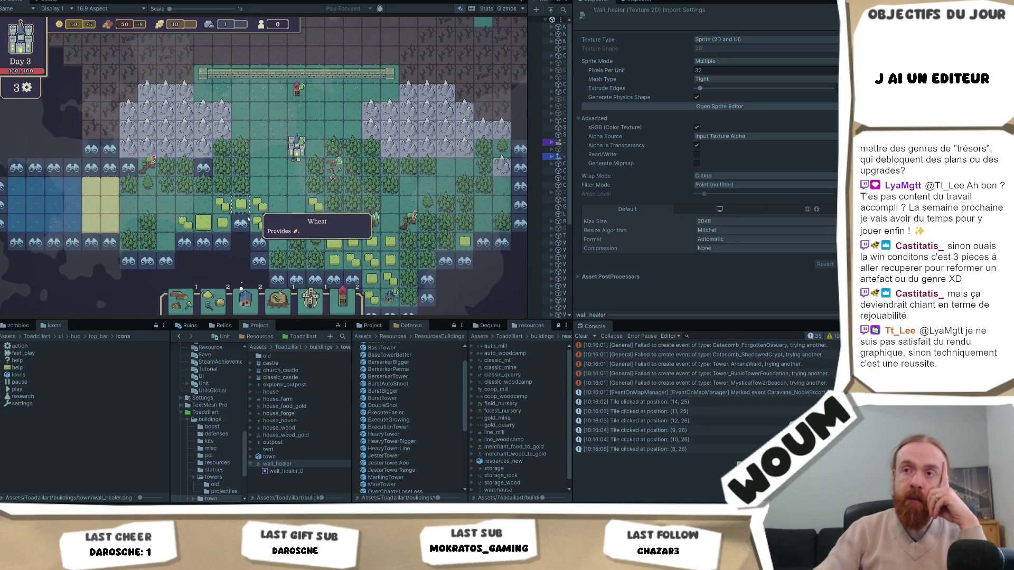
left_click(220, 248)
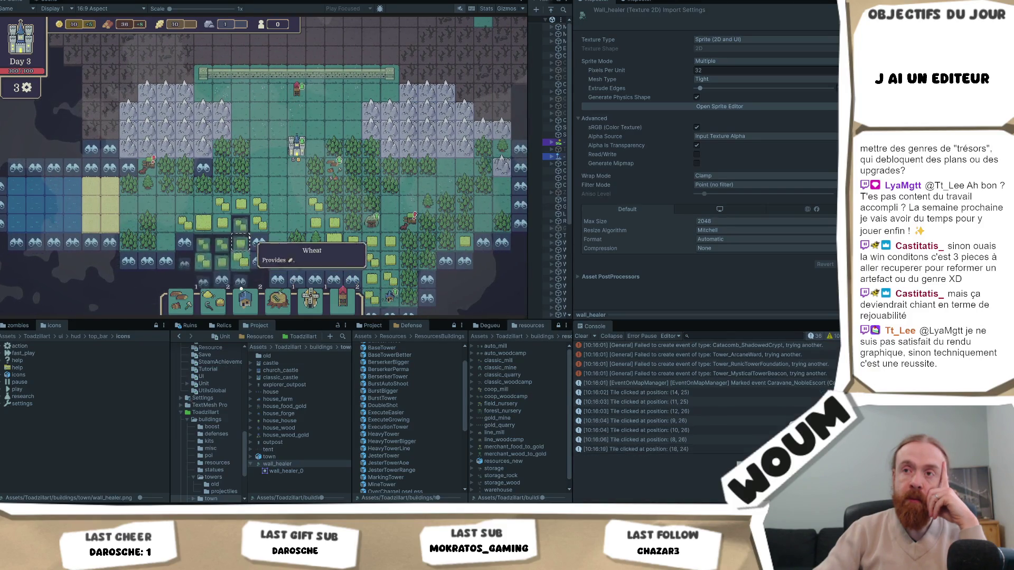
left_click_drag(269, 203, 265, 200)
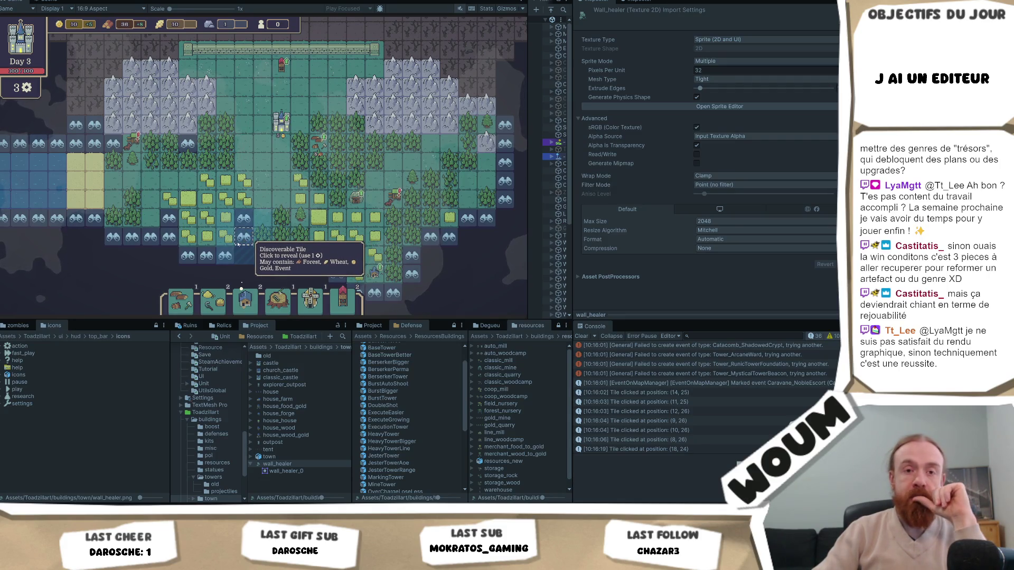
left_click(237, 243)
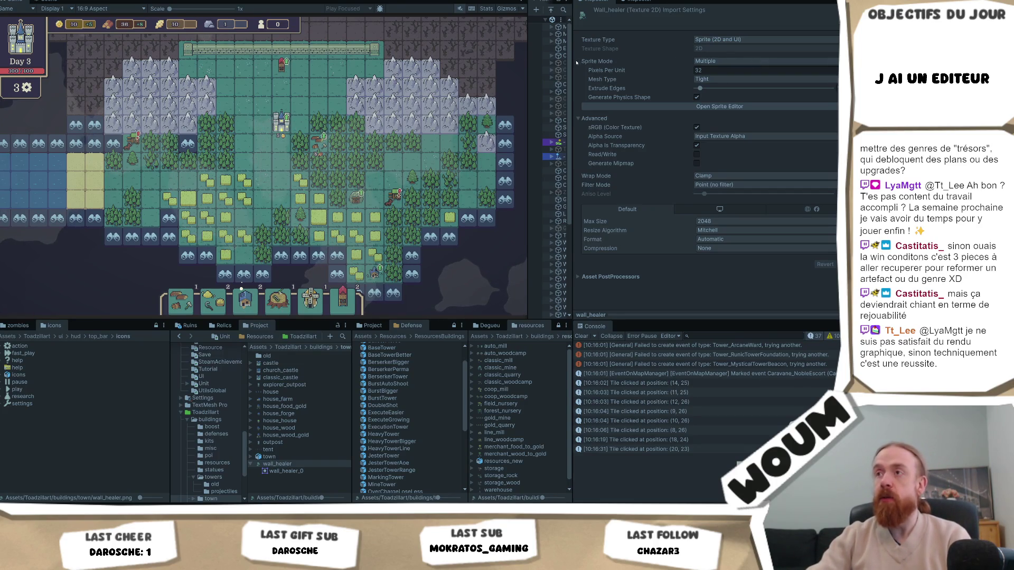
mouse_move(573, 61)
left_mouse_down()
mouse_move(740, 80)
mouse_move(654, 85)
left_mouse_up()
Step: Widen the Hierarchy panel, build a House on a newly revealed tile, then Alt+Tab to Codecks
mouse_move(685, 78)
left_mouse_down()
mouse_move(597, 85)
mouse_move(639, 89)
mouse_move(606, 90)
left_mouse_up()
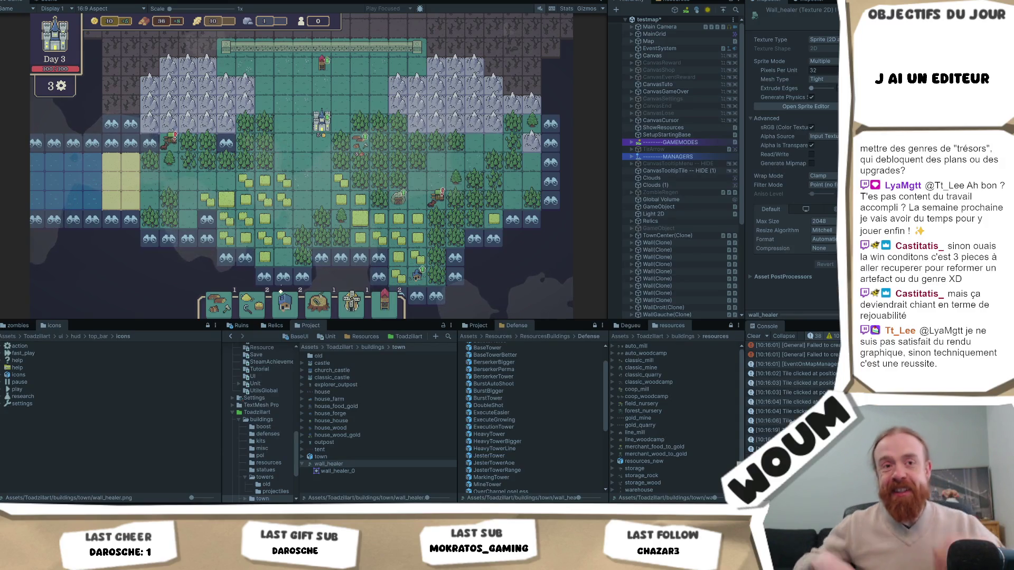
mouse_move(336, 162)
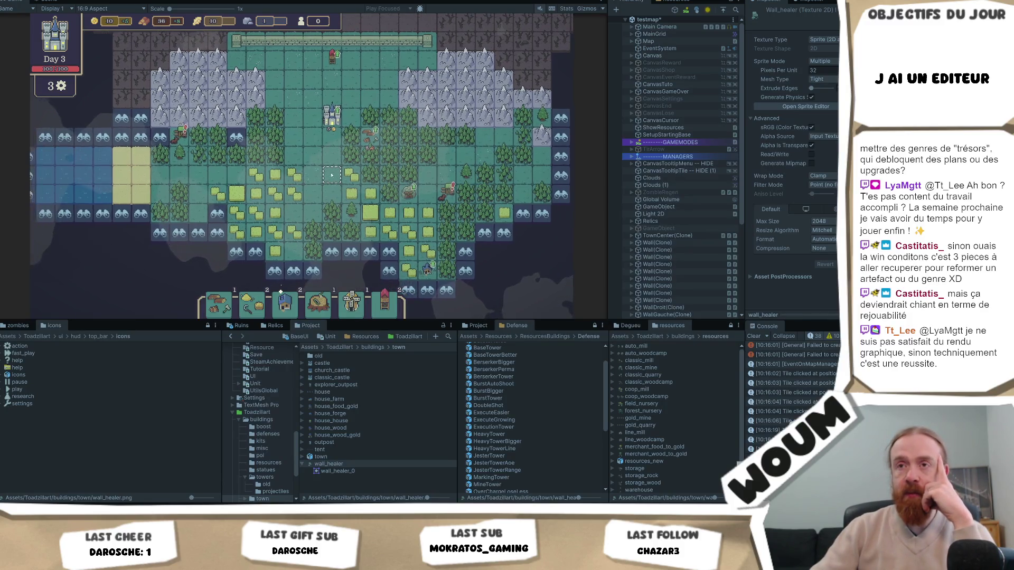
left_click_drag(305, 164, 301, 160)
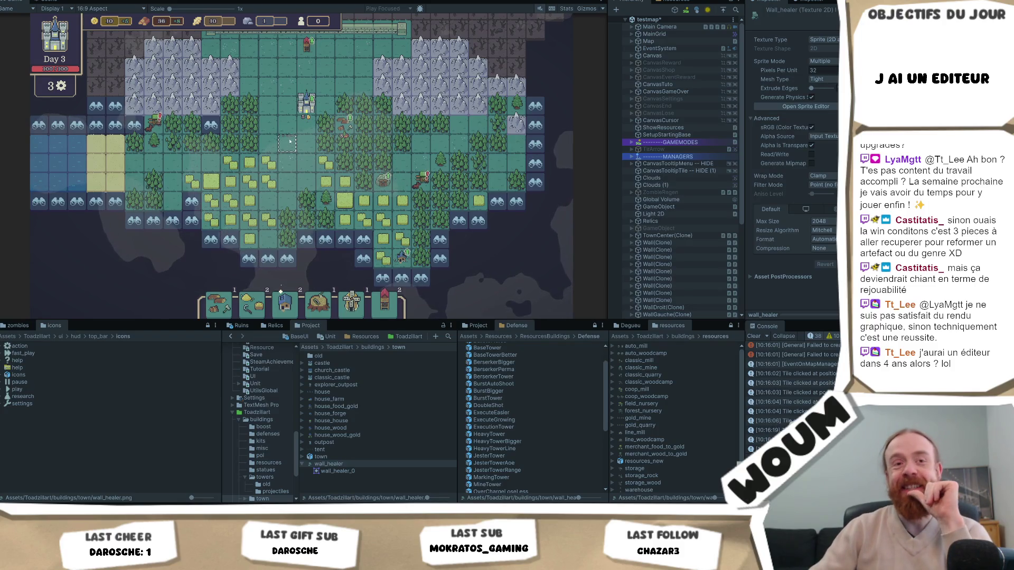
mouse_move(371, 211)
left_mouse_down()
mouse_move(240, 153)
mouse_move(310, 165)
mouse_move(303, 192)
left_mouse_up()
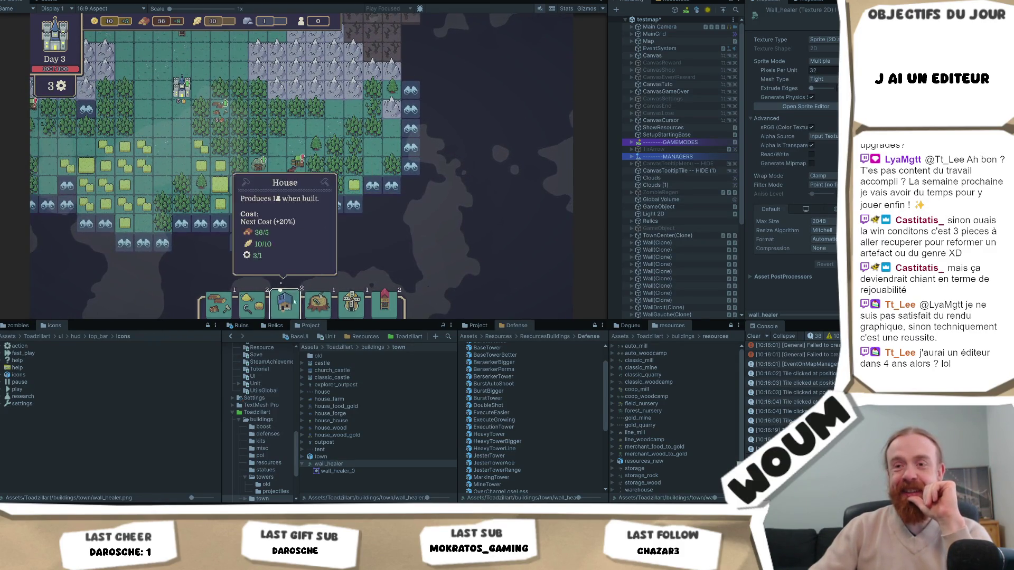
left_click_drag(294, 302, 277, 242)
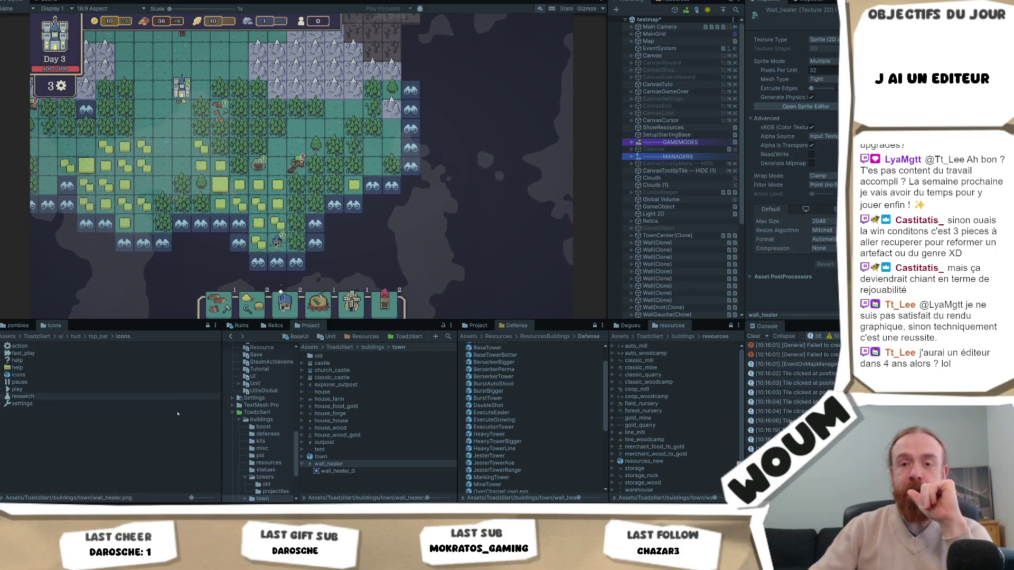
key("alt+Tab")
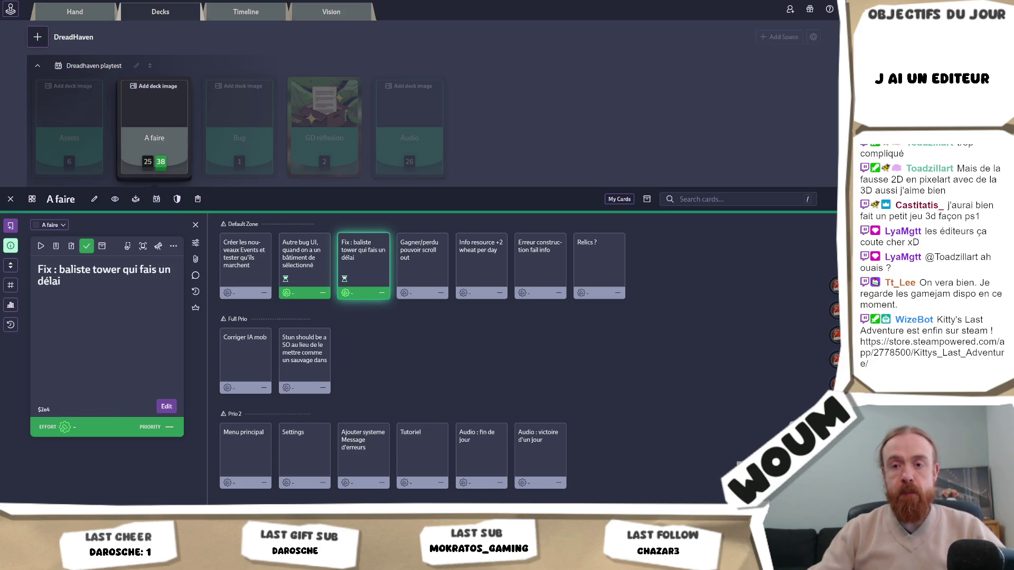
Step: Bring Visual Studio with AttackComponentBasic.cs and the baseTileTarget results to the front
left_click(77, 488)
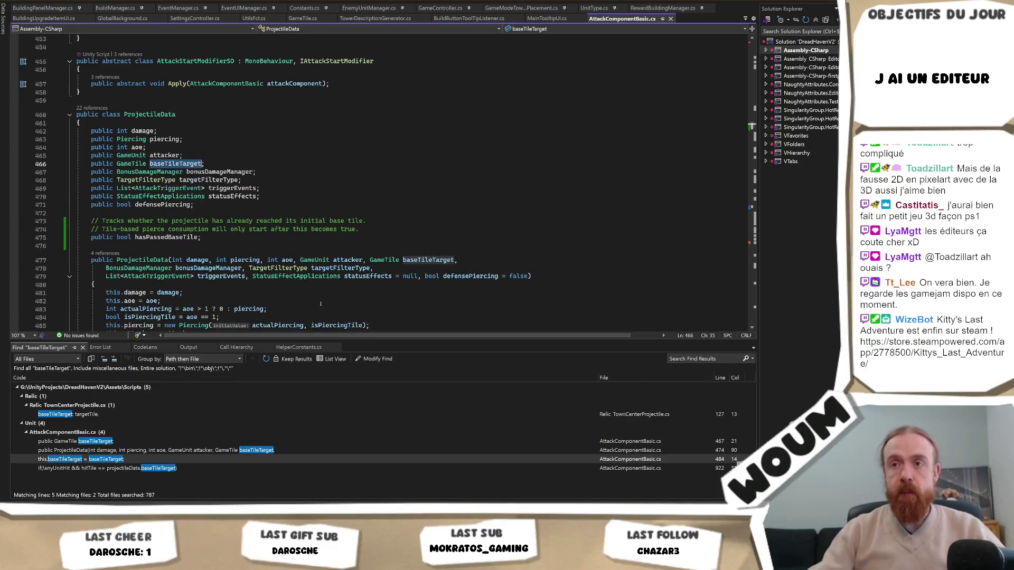
Step: Put the cursor on line 476 after hasPassedBaseTile, then return to the Unity Editor
left_click(264, 246)
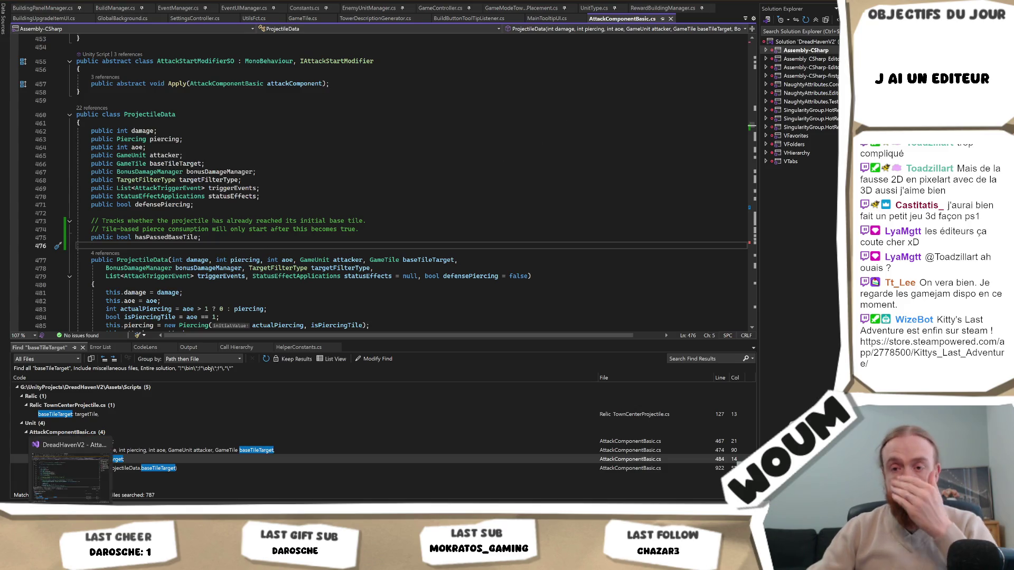
left_click(70, 473)
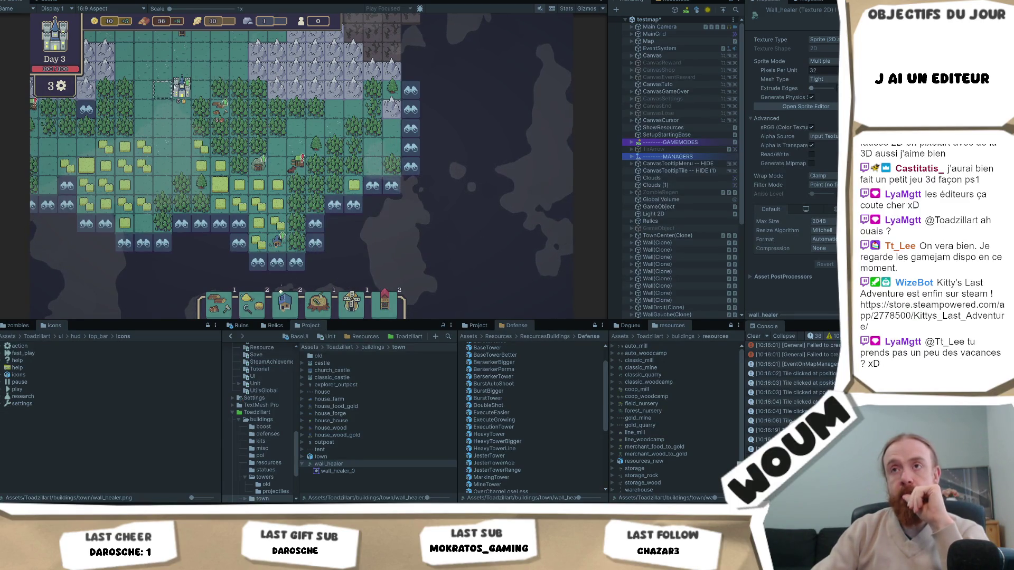
Step: Pan the Day 3 map to look over the wall row, wheat fields and explored area
left_click_drag(201, 61, 290, 175)
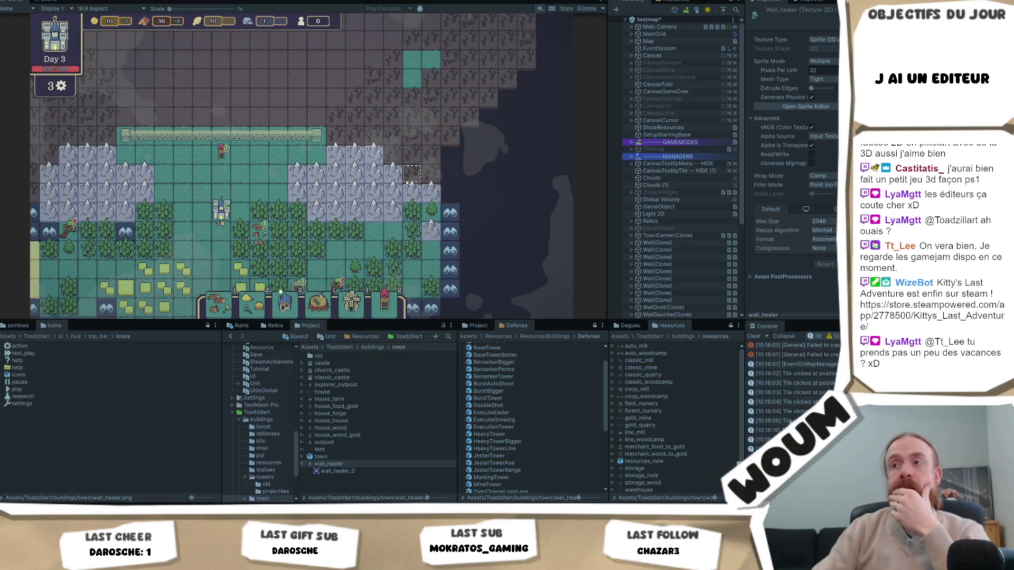
left_click_drag(416, 180, 388, 145)
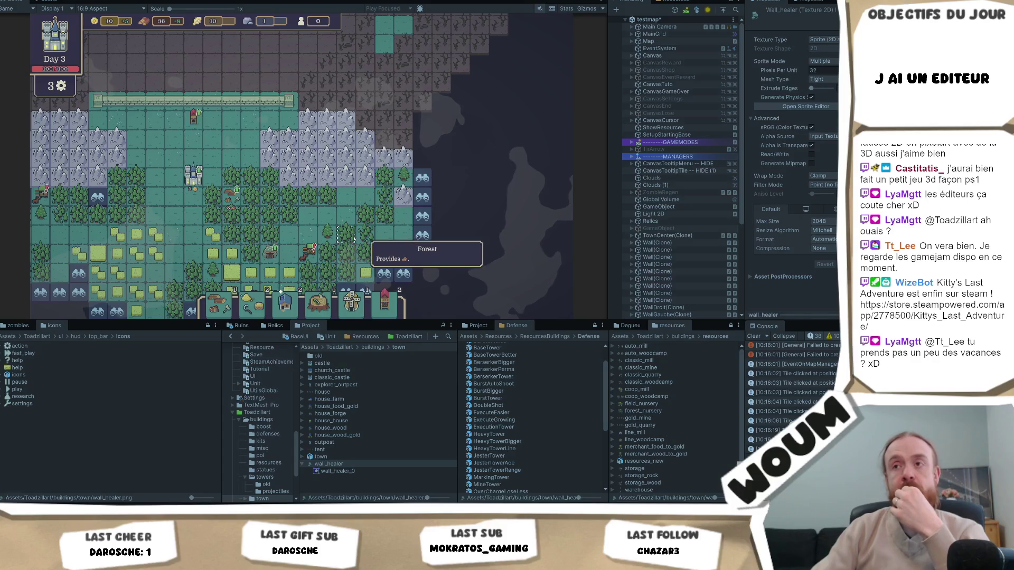
mouse_move(344, 224)
left_mouse_down()
mouse_move(323, 192)
mouse_move(422, 169)
mouse_move(411, 161)
left_mouse_up()
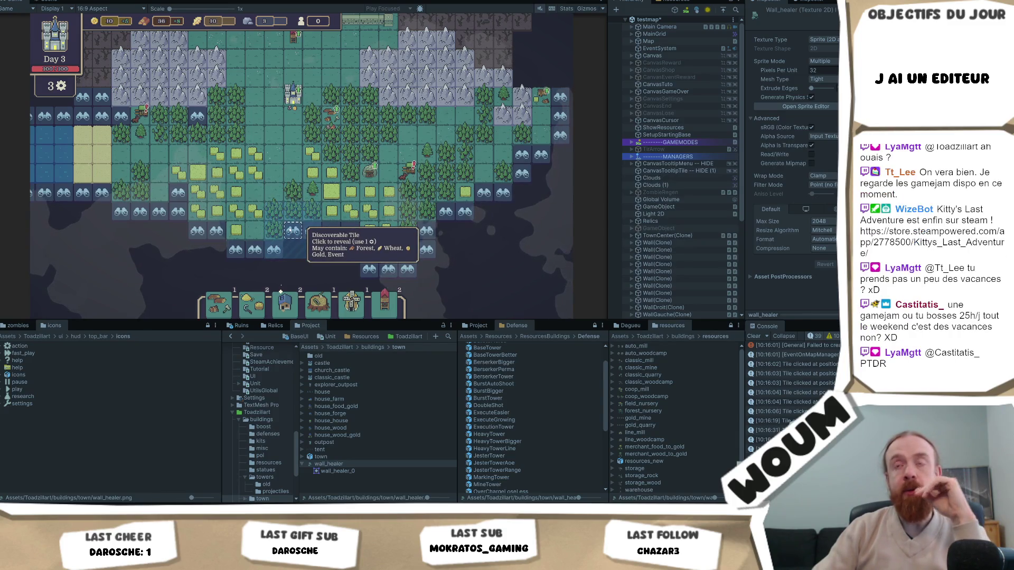
left_click_drag(271, 159, 268, 182)
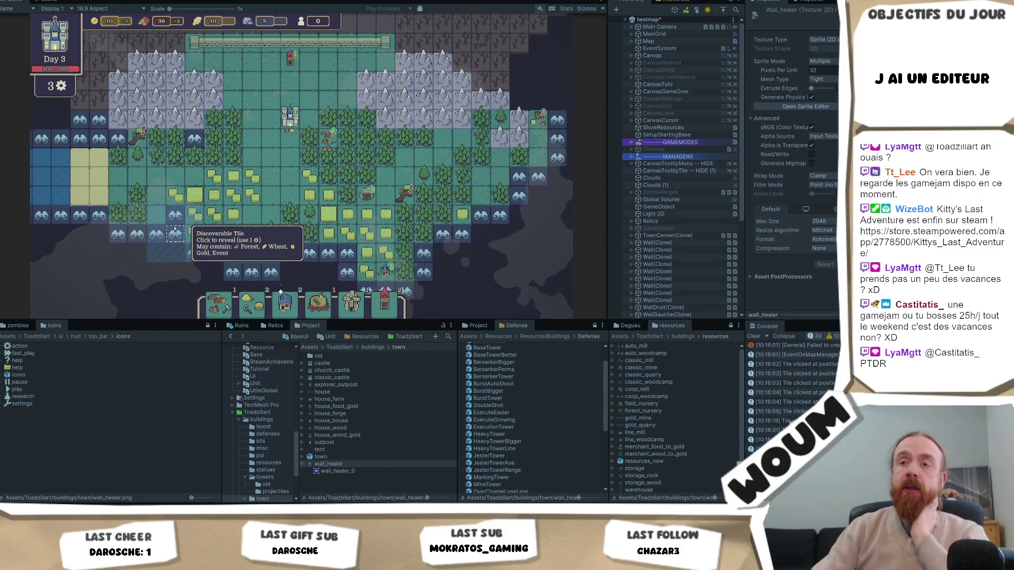
left_click_drag(299, 202, 248, 214)
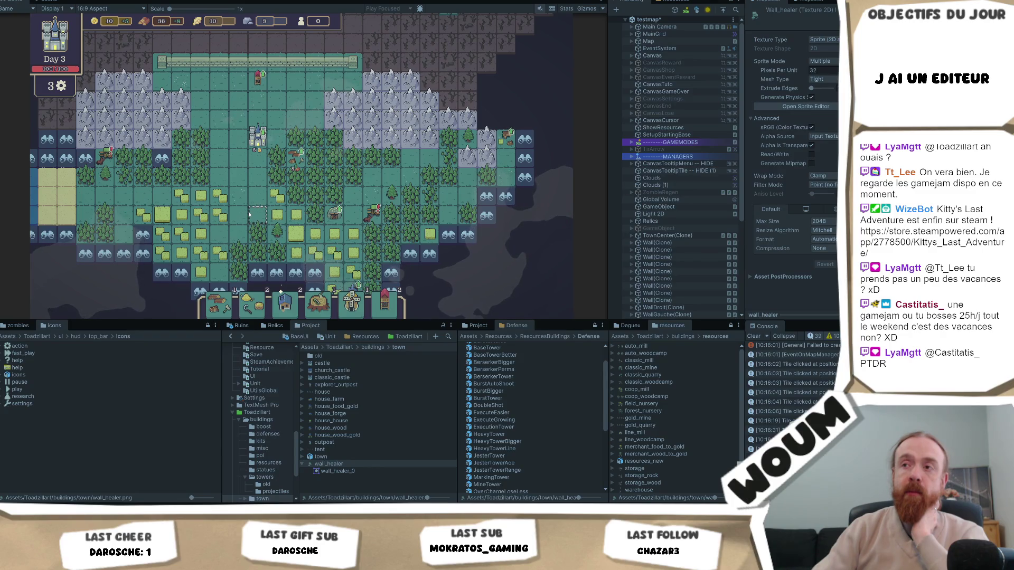
left_click_drag(244, 216, 272, 210)
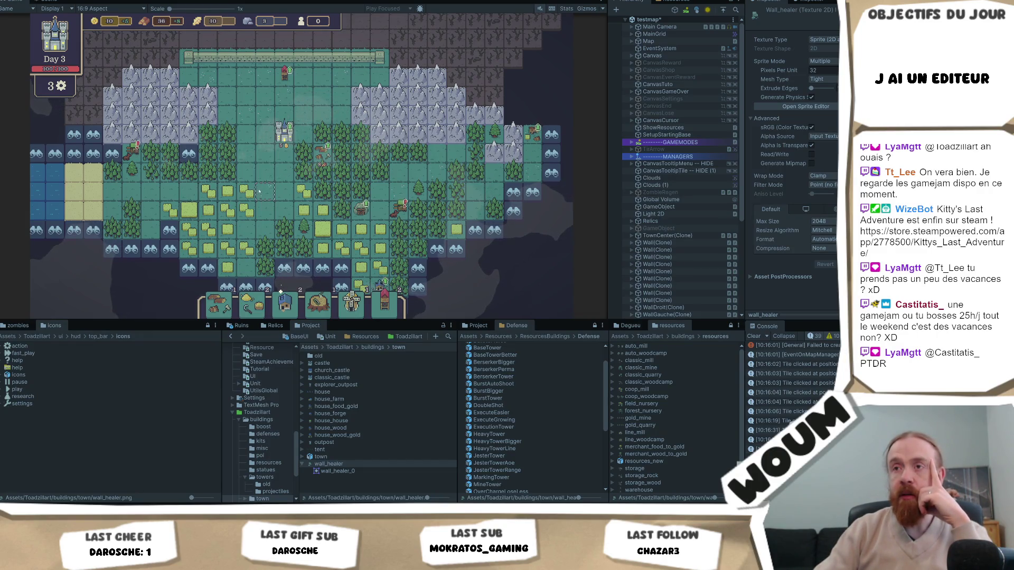
key("s")
key("s")
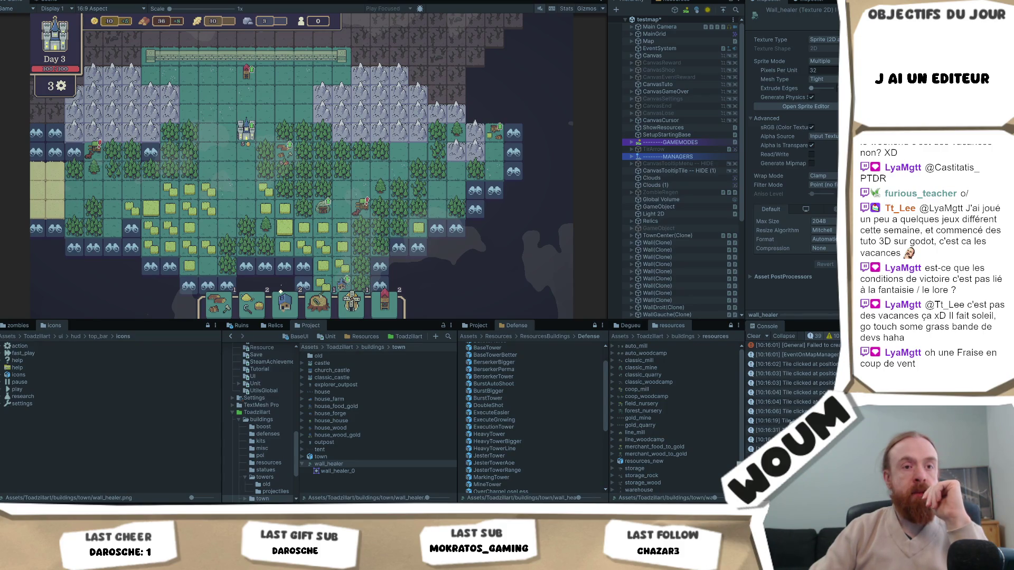
Step: Pan toward the fogged edge and reveal one forest tile and one wheat tile
left_click(232, 183)
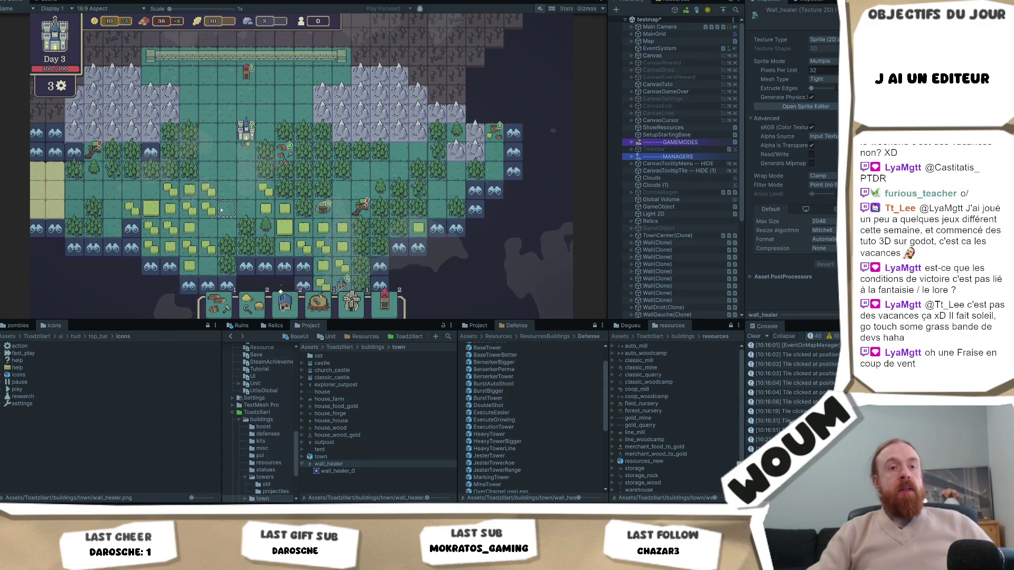
key("s")
key("d")
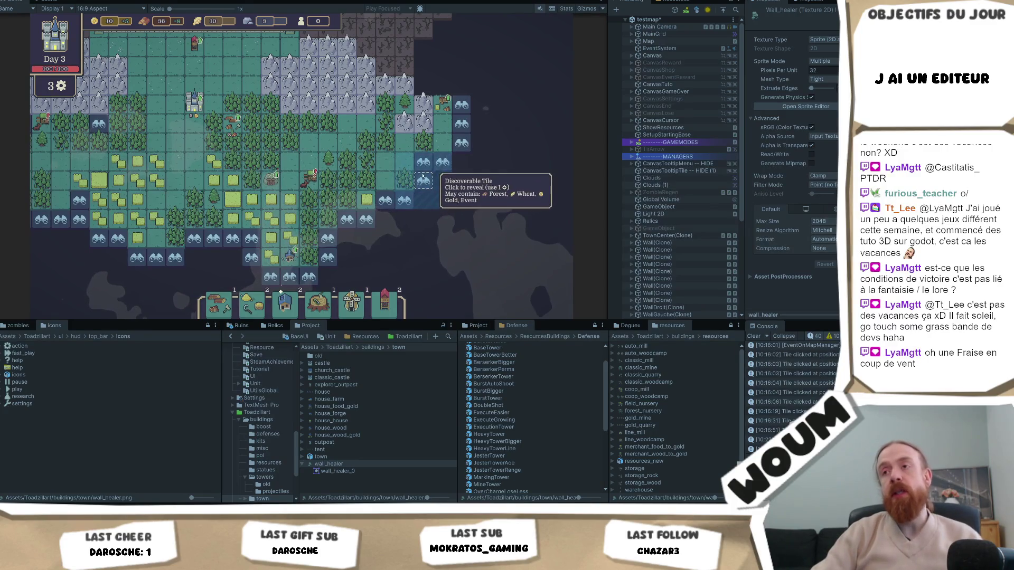
left_click(423, 181)
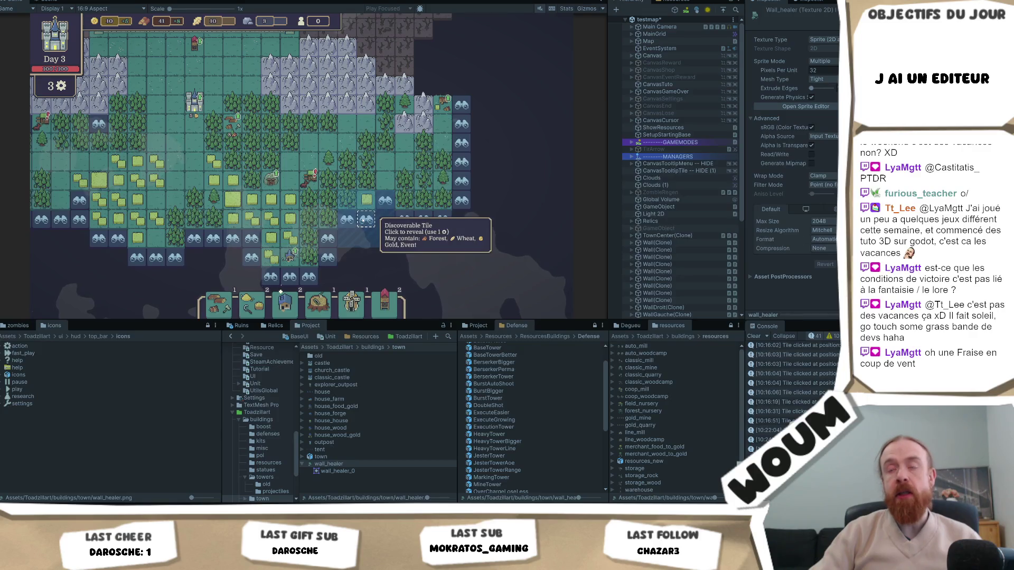
left_click(370, 221)
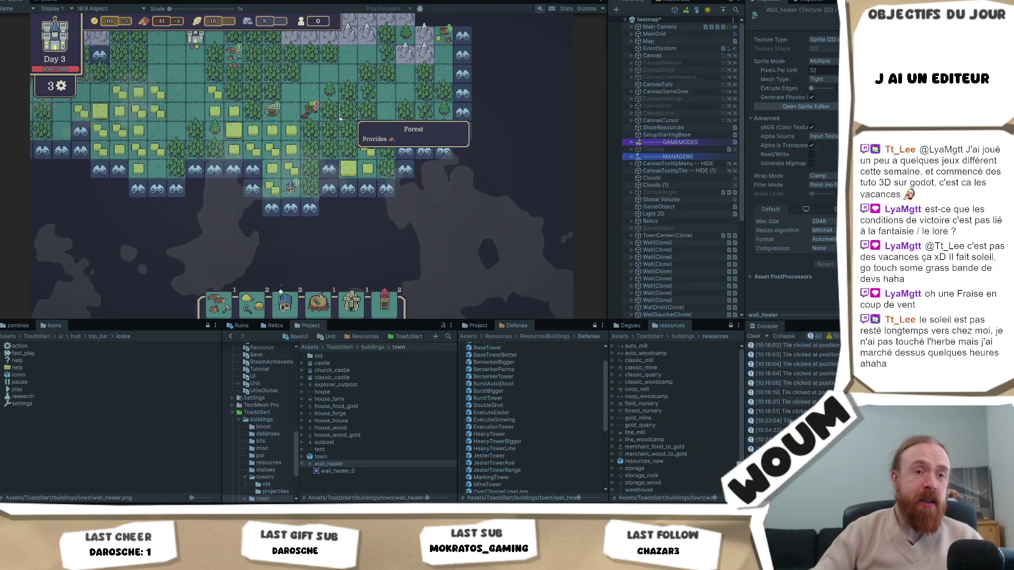
mouse_move(343, 112)
left_mouse_down()
mouse_move(337, 158)
mouse_move(304, 135)
mouse_move(236, 187)
left_mouse_up()
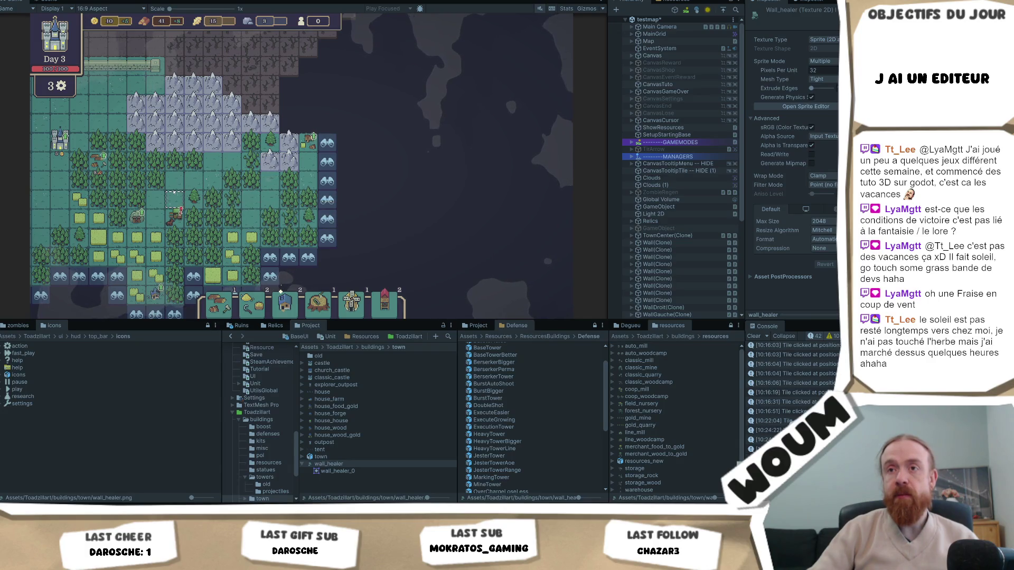
key("a")
left_click_drag(264, 182, 263, 167)
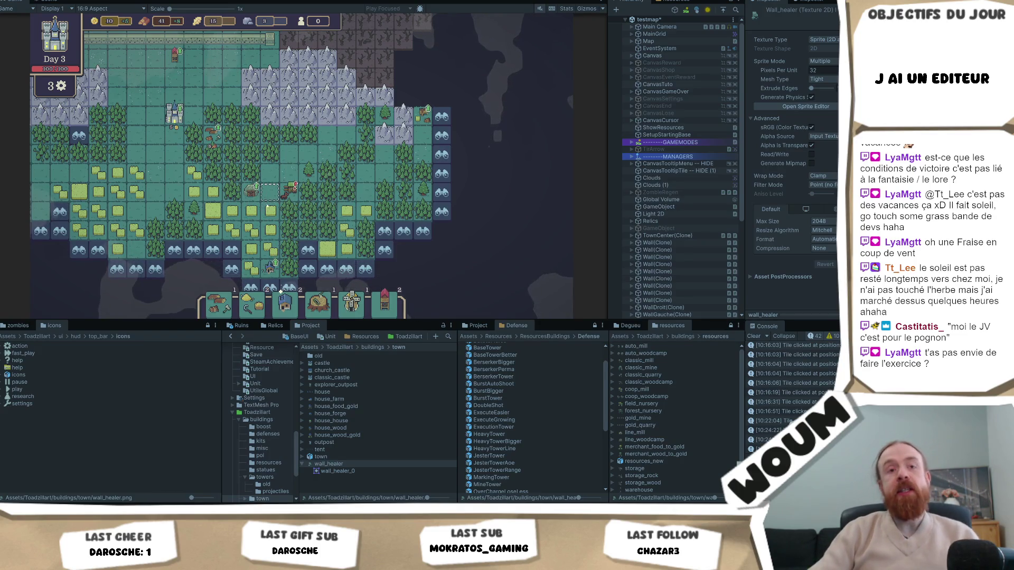
Step: Reveal a fog tile as mountains and another discoverable tile for wood
key("s")
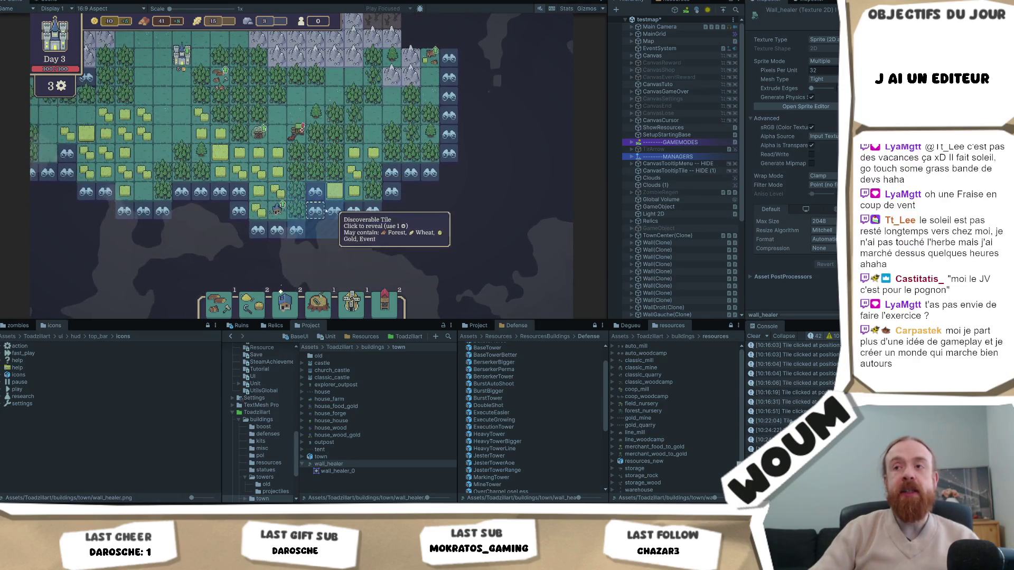
left_click(316, 210)
key("d")
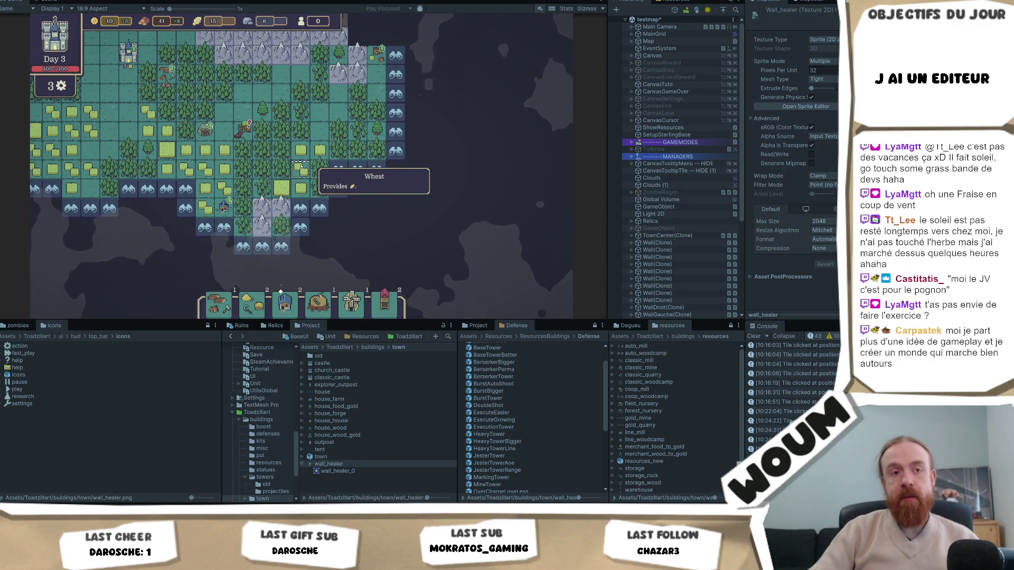
left_click_drag(300, 169, 240, 197)
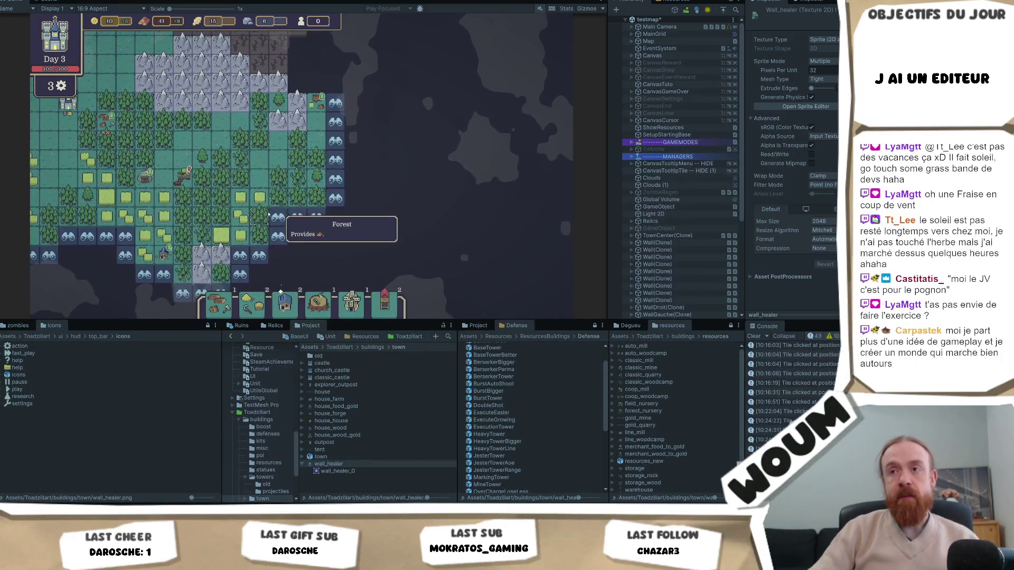
left_click_drag(280, 236, 376, 153)
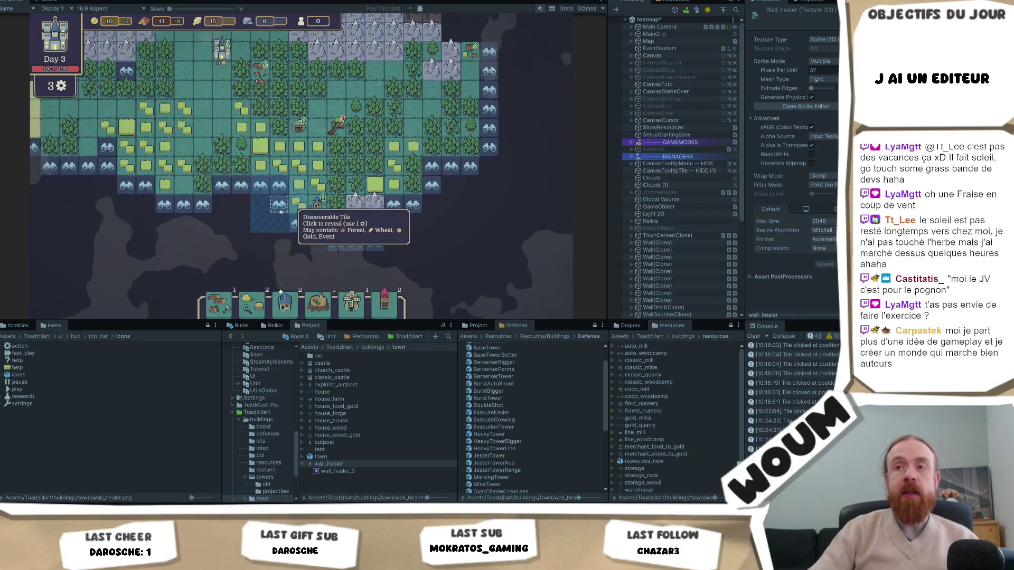
left_click(240, 205)
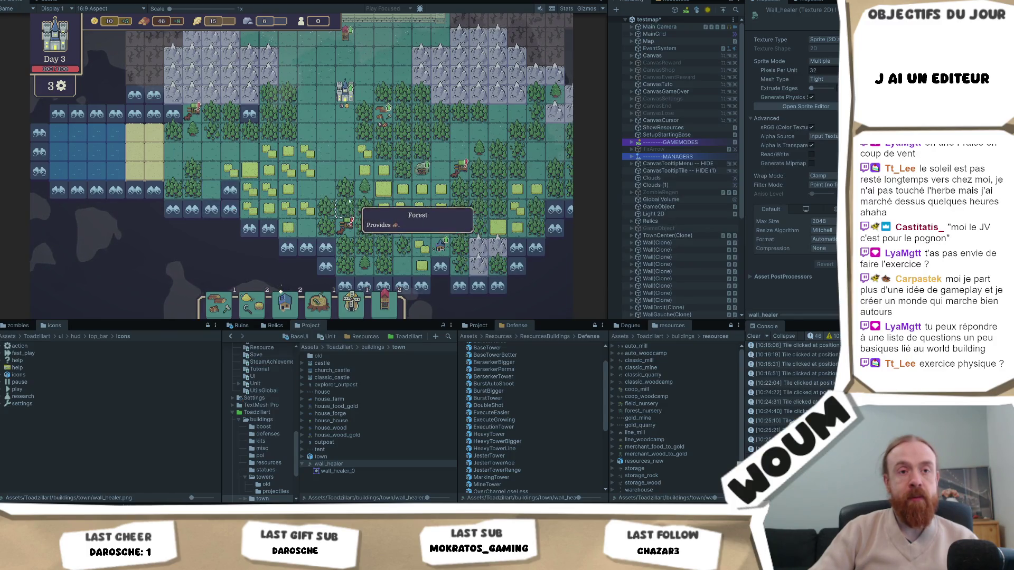
Step: Pan further left and reveal three tiles, including wheat land and more forest
key("d")
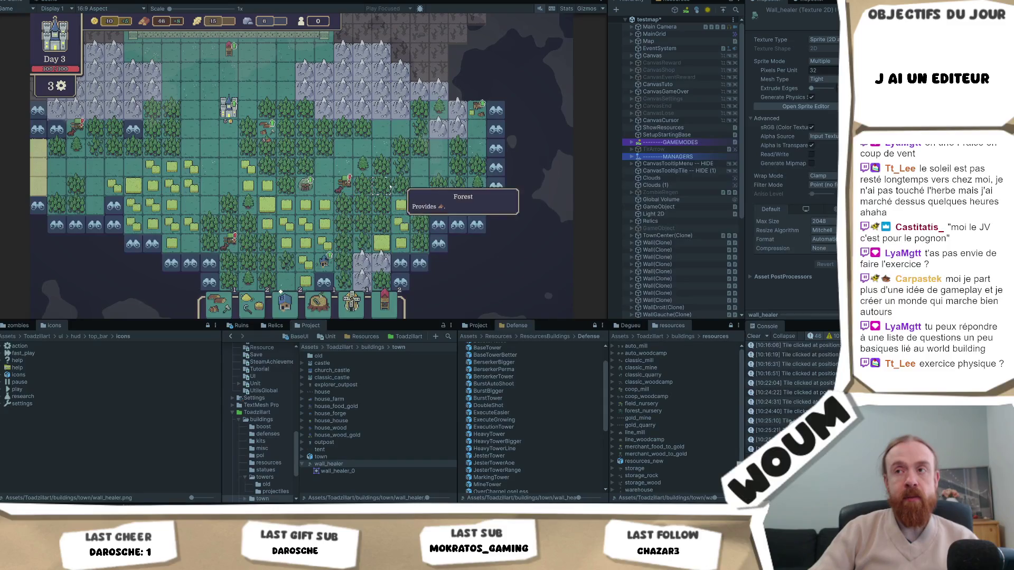
key("d")
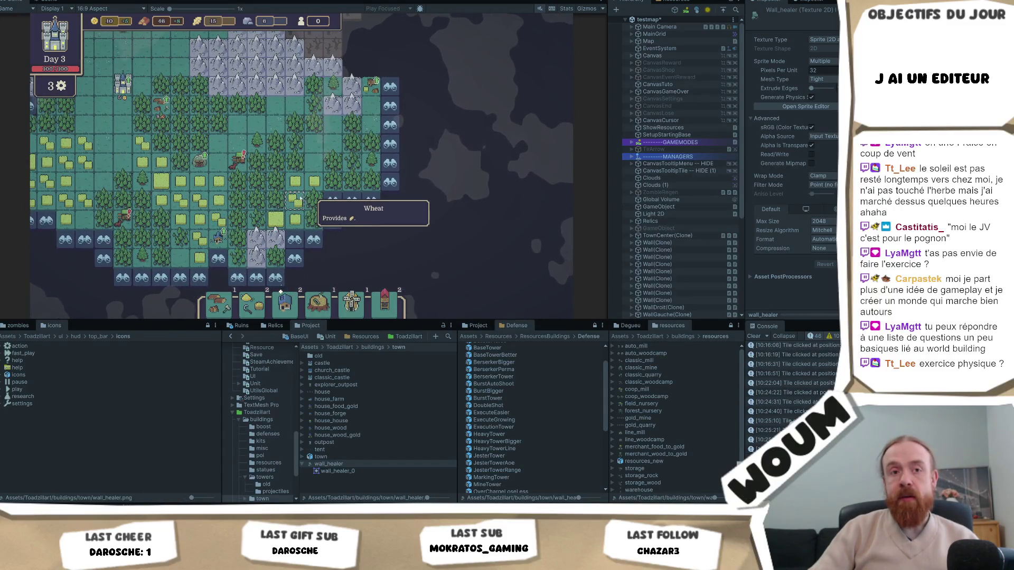
key("s")
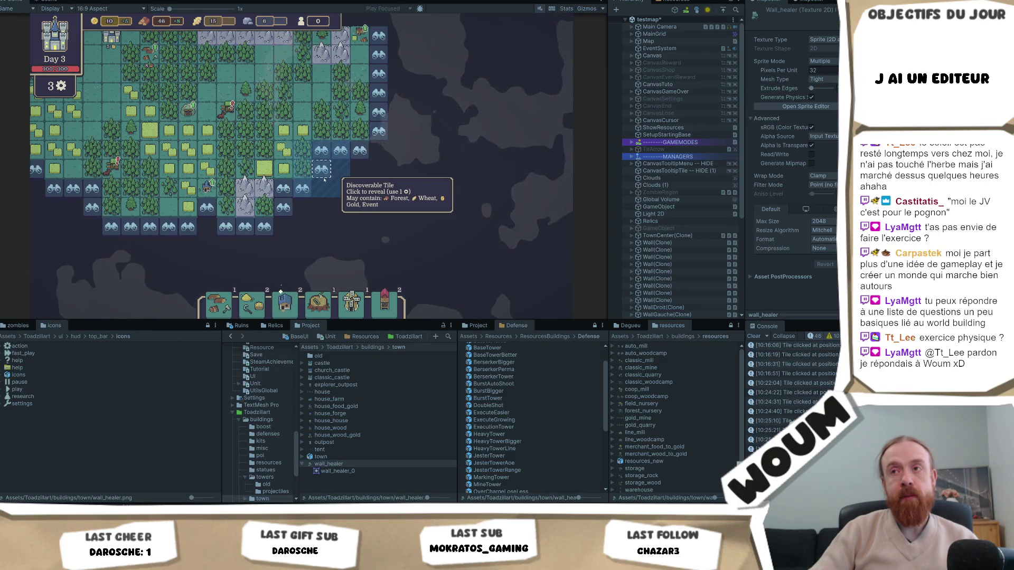
left_click(324, 180)
left_click(284, 209)
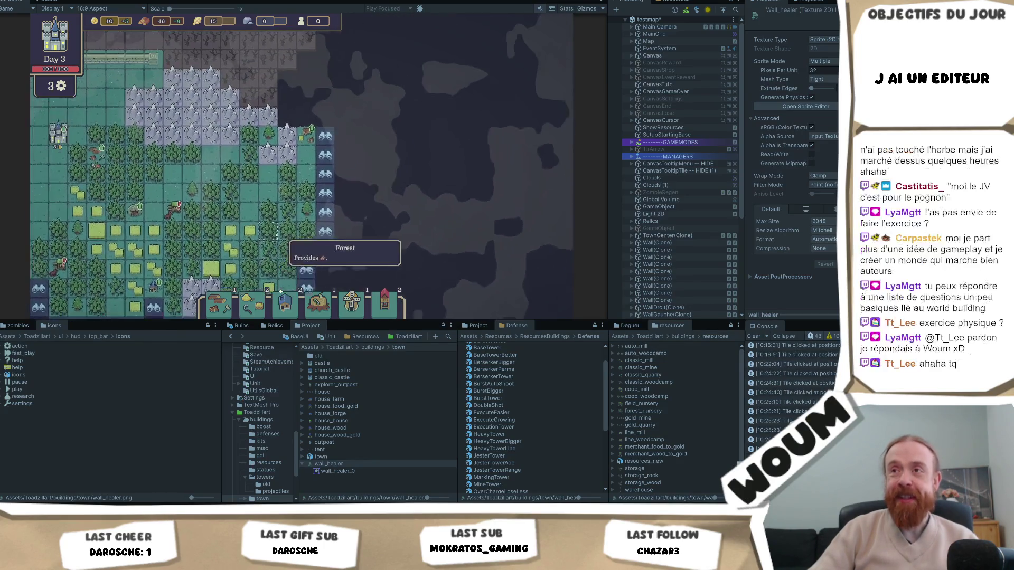
left_click(325, 156)
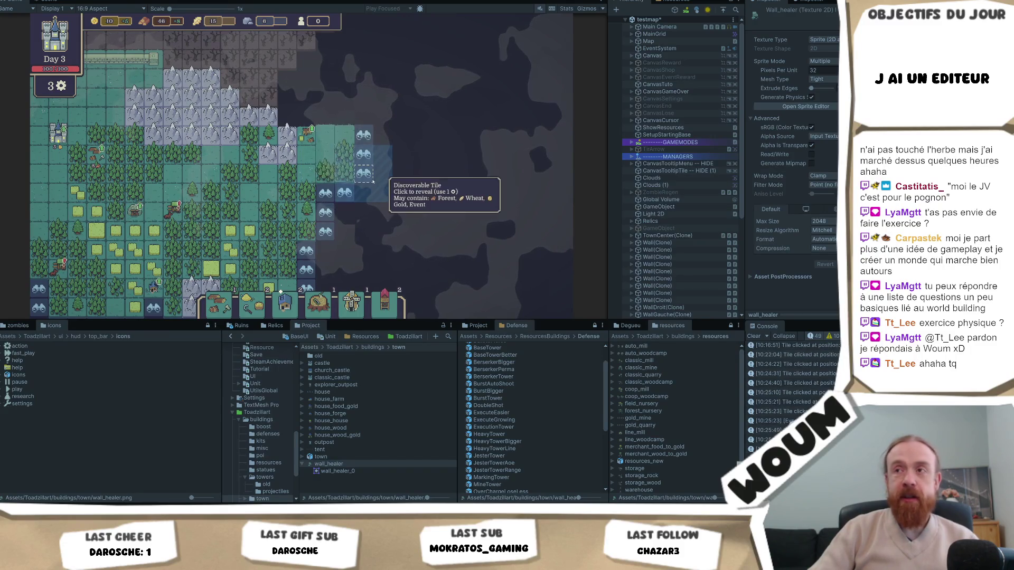
left_click_drag(227, 206, 299, 220)
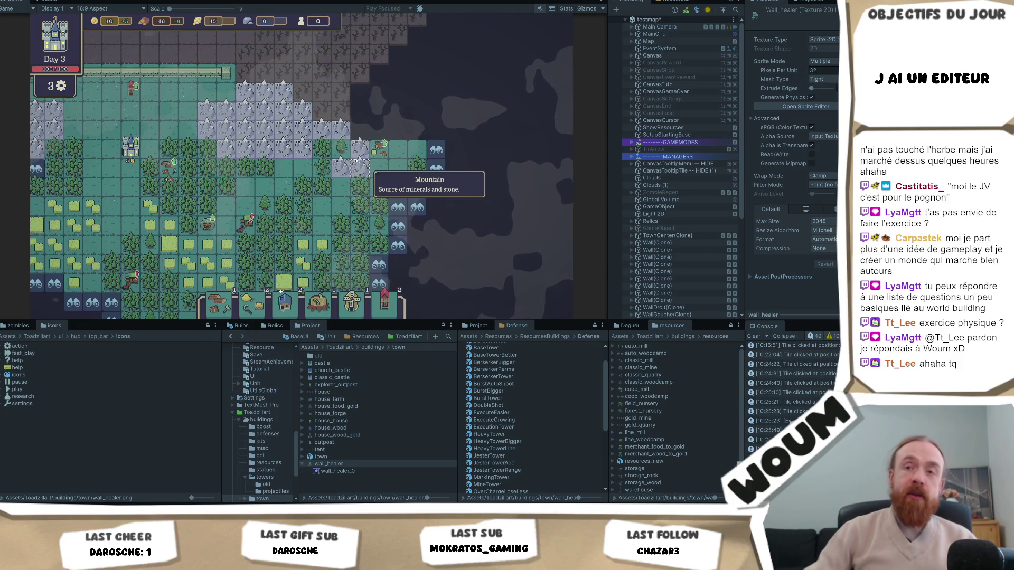
Step: Pan up to the top wall and reveal the discoverable tile on the right edge
key("s")
key("d")
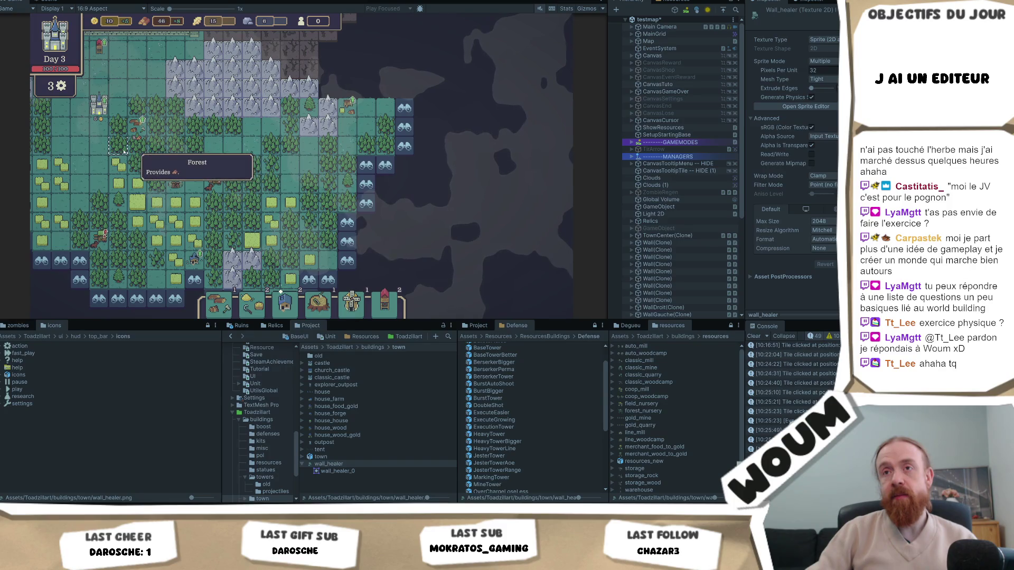
key("w")
key("a")
left_click_drag(182, 212, 179, 125)
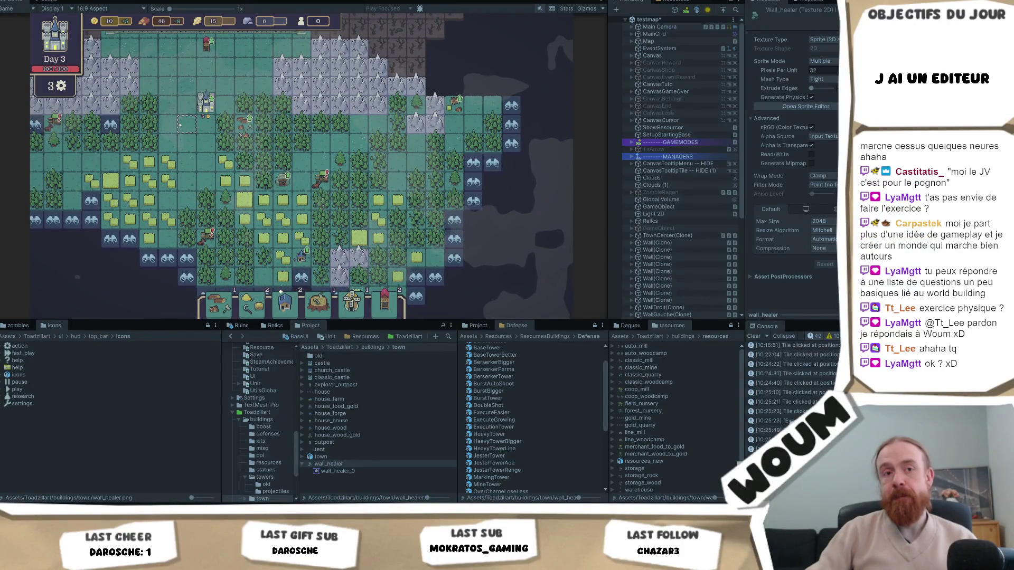
left_click(489, 168)
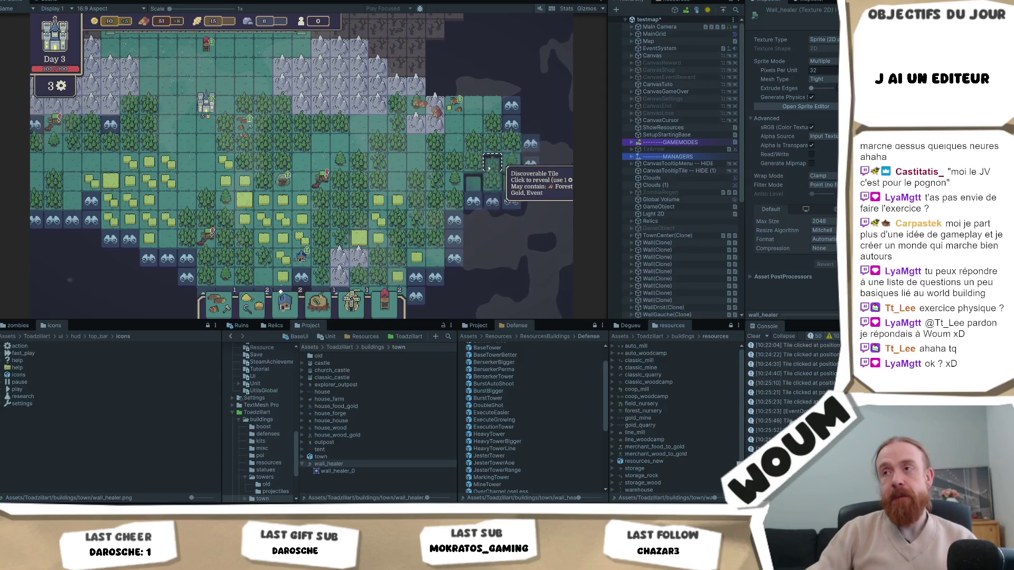
Step: Reveal four fog-edge tiles, including land and forest, then jump to another edge and reveal more
left_click_drag(446, 222, 344, 136)
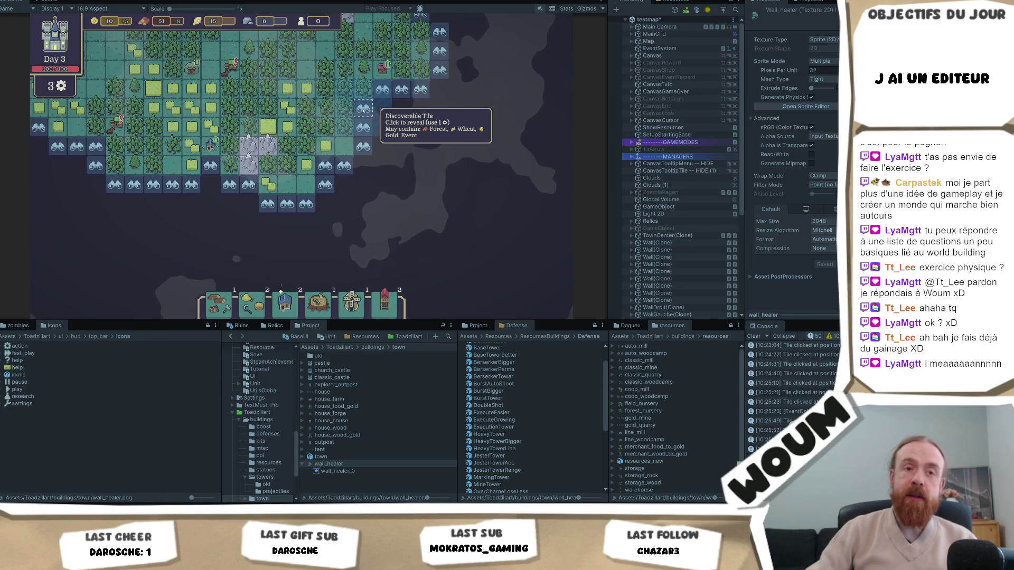
left_click(364, 110)
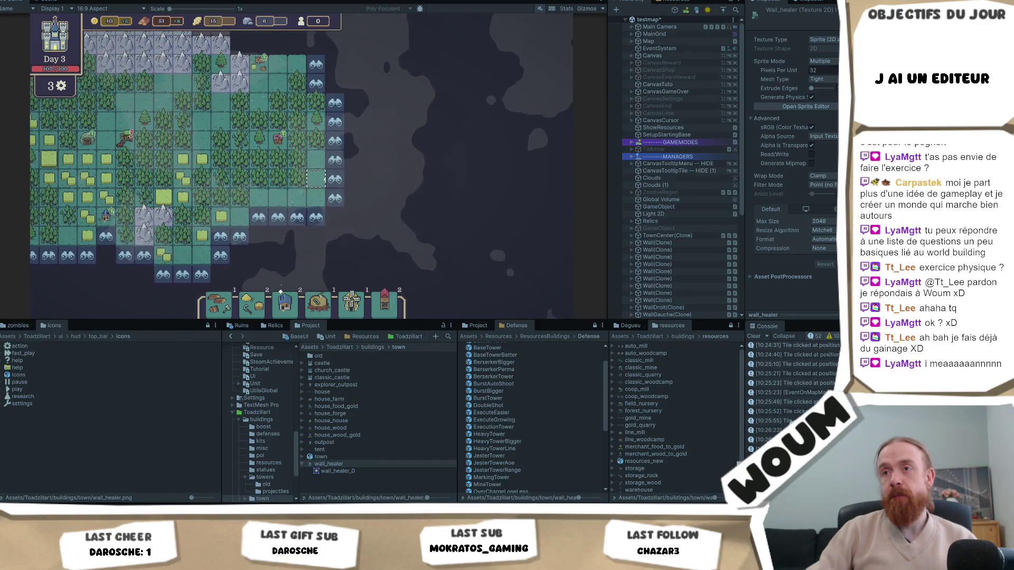
mouse_move(344, 107)
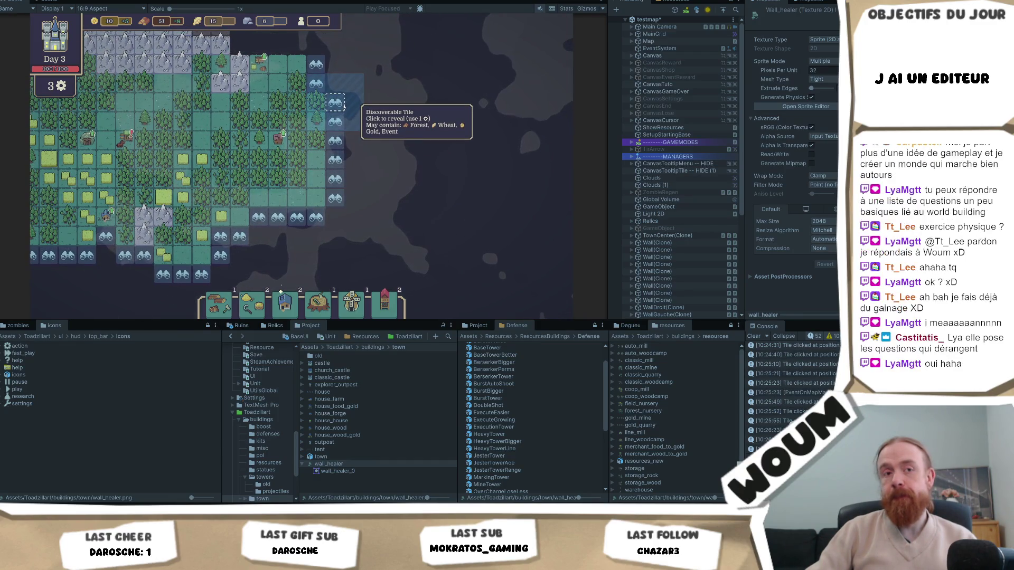
left_click(344, 107)
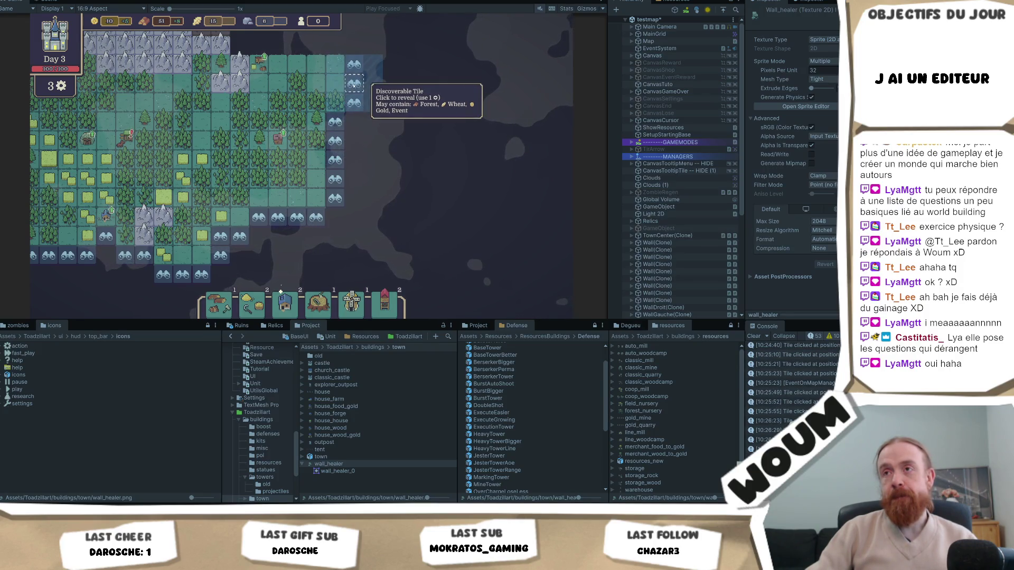
left_click(350, 102)
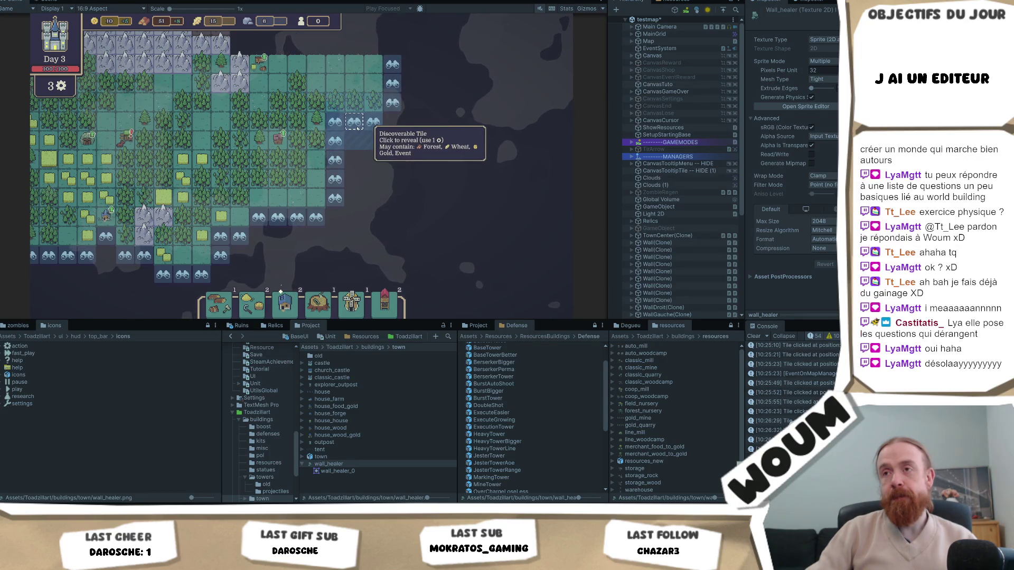
left_click(357, 127)
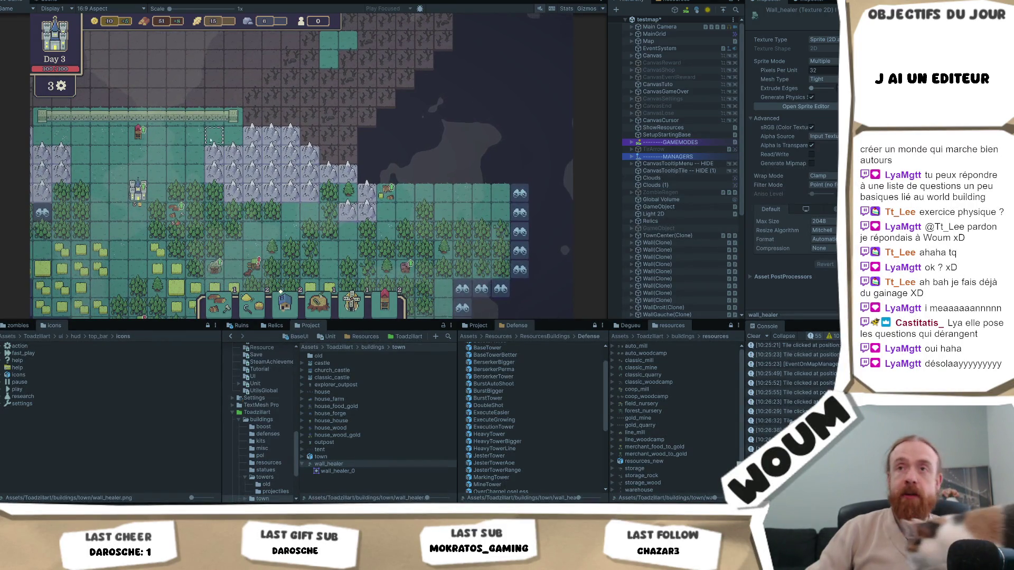
key("s")
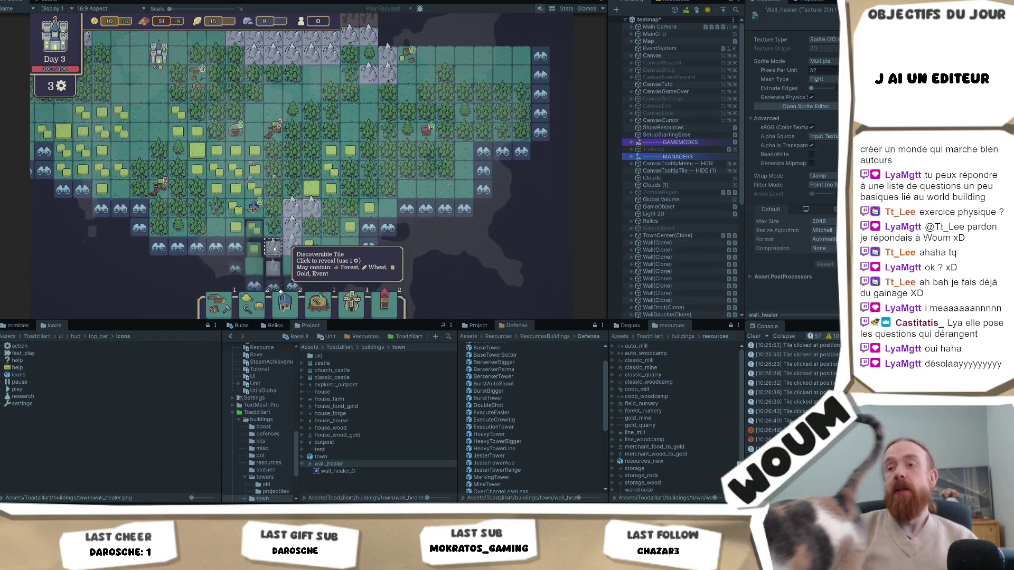
left_click(272, 255)
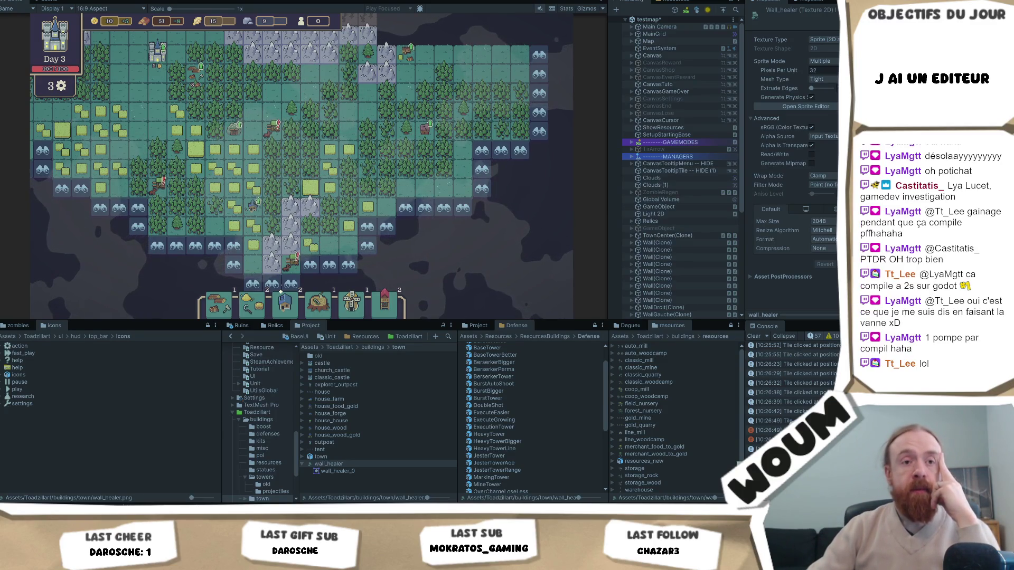
Step: Pan the map up-right then up-left with the W, A, D keys, and Alt+Tab to Codecks
key("w")
key("d")
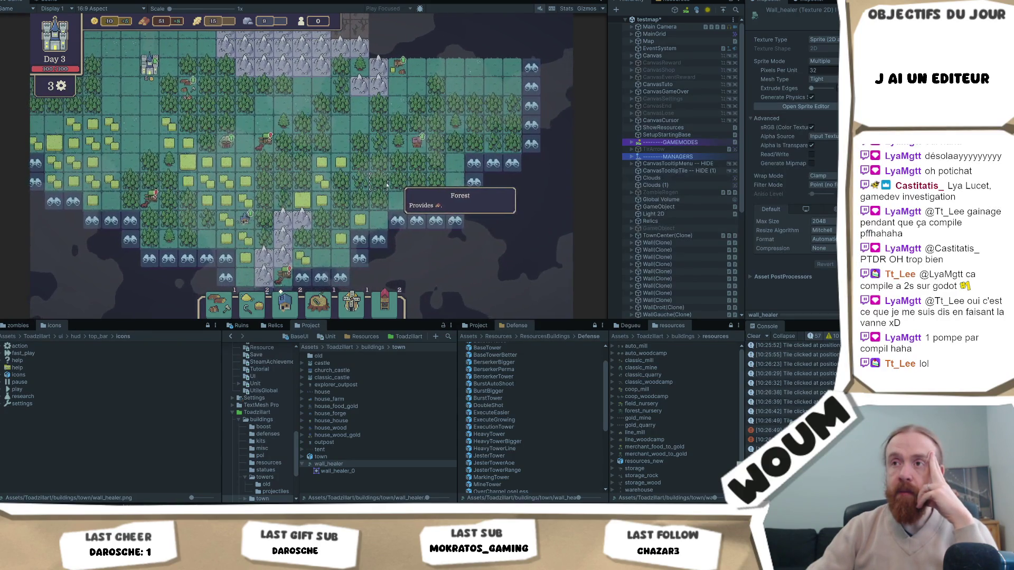
key("w")
key("a")
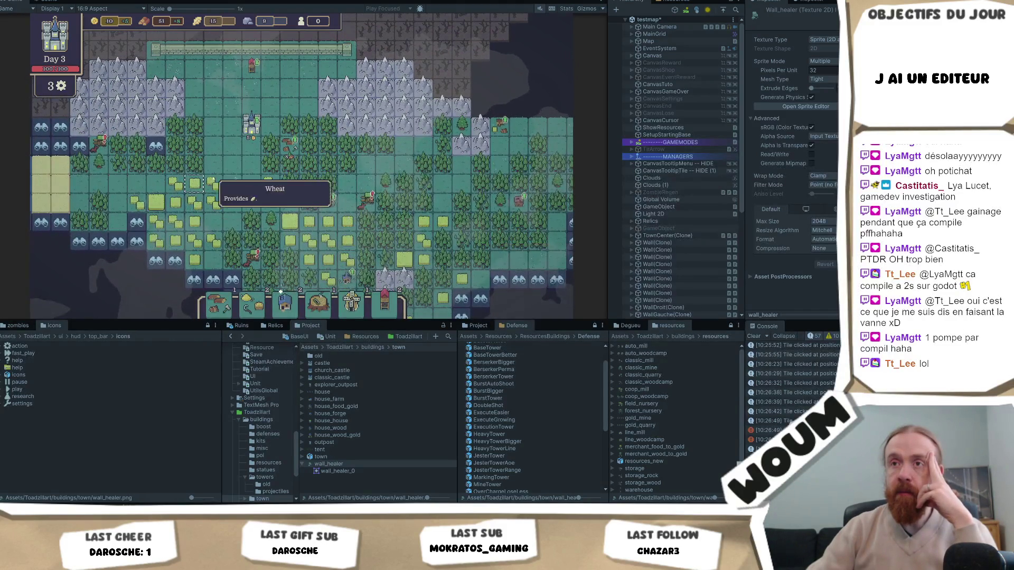
key("w")
key("a")
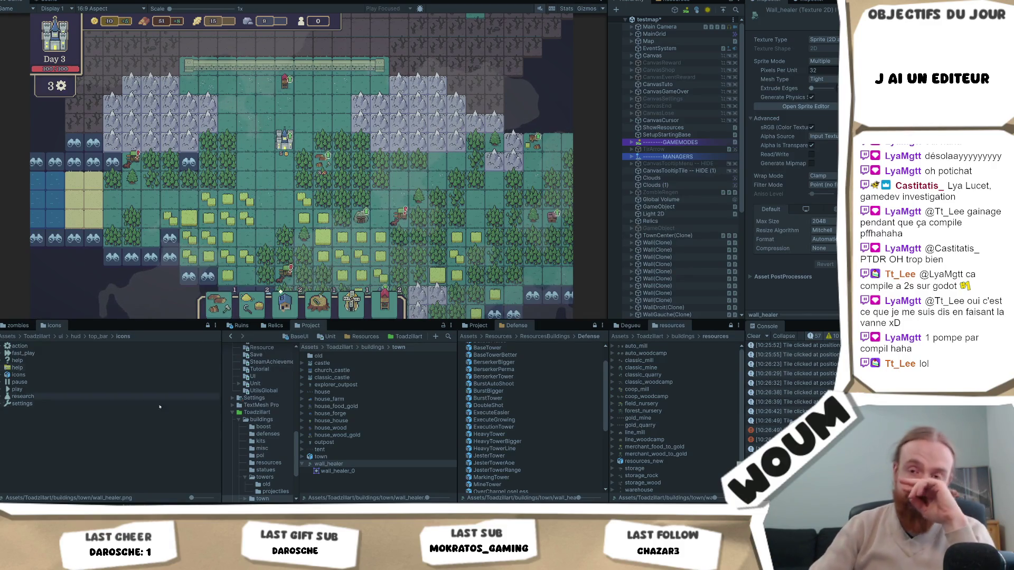
key("alt+Tab")
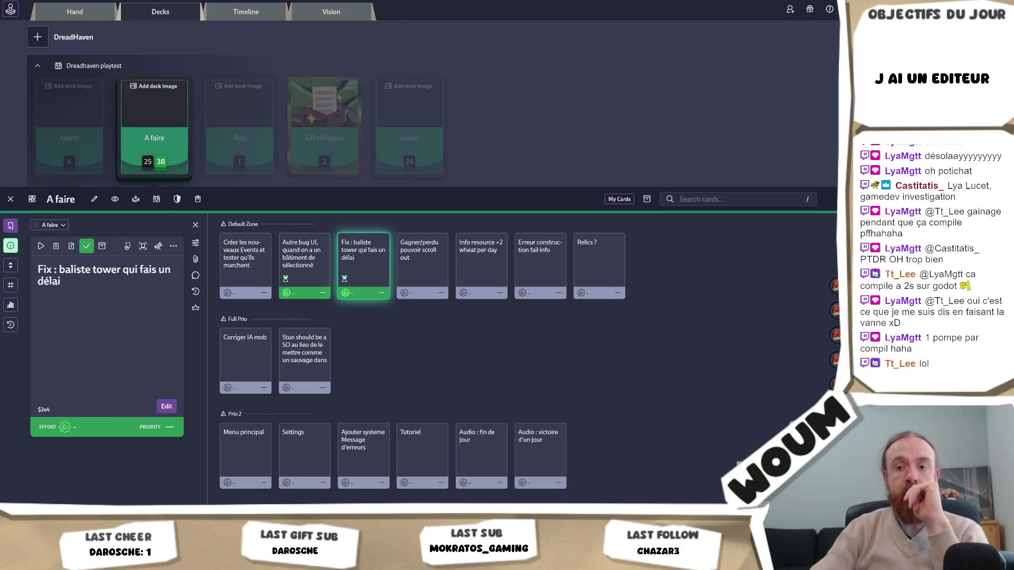
Step: Briefly return to Unity to inspect a Wheat tile, then go back to Codecks
left_click(91, 475)
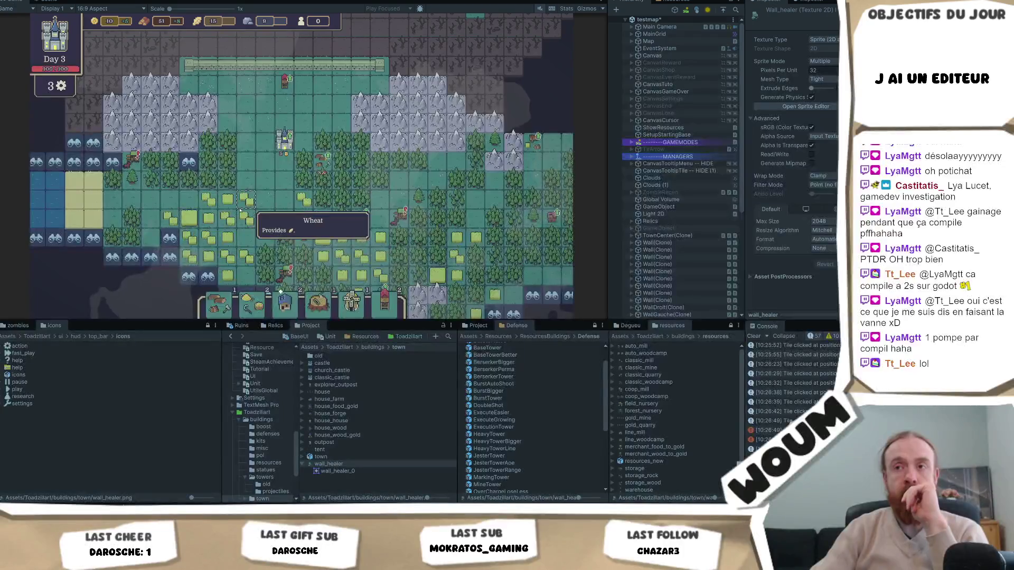
left_click(234, 216)
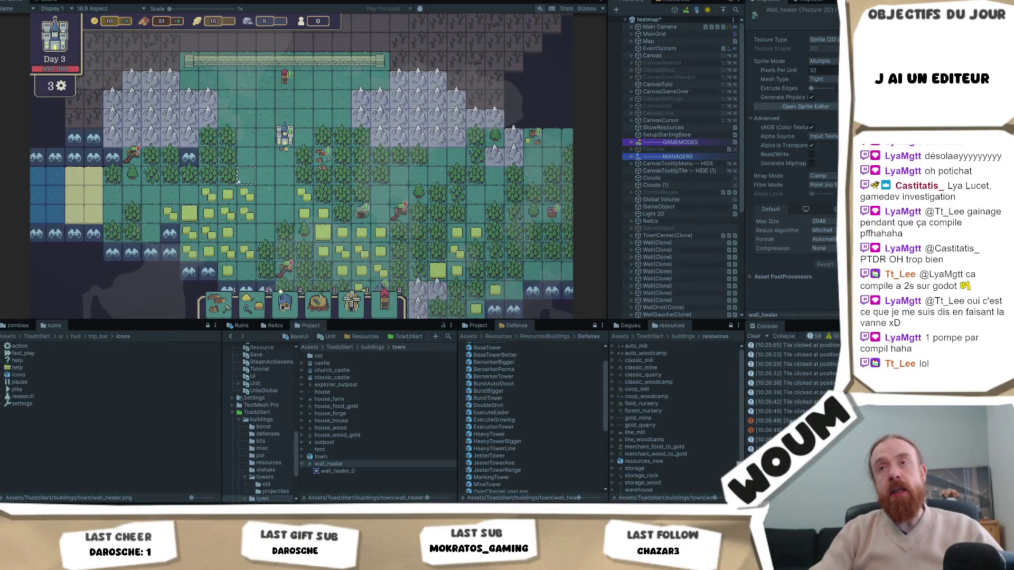
key("alt+Tab")
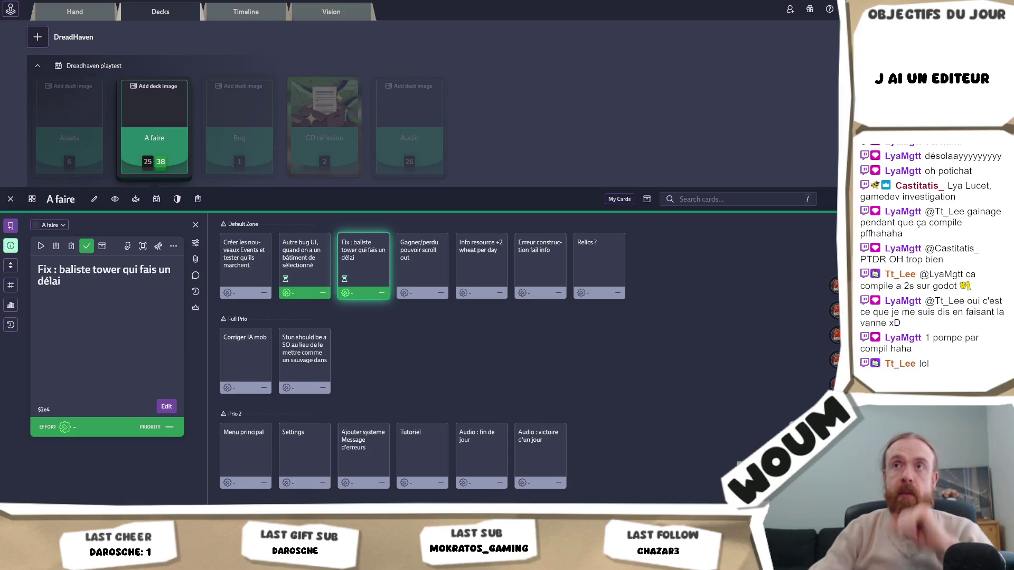
Step: Open the DreadHaven Steam store page via a new tab searching 'dreadhaven'
key("ctrl+t")
type("dreadhaven")
key("Up")
key("Return")
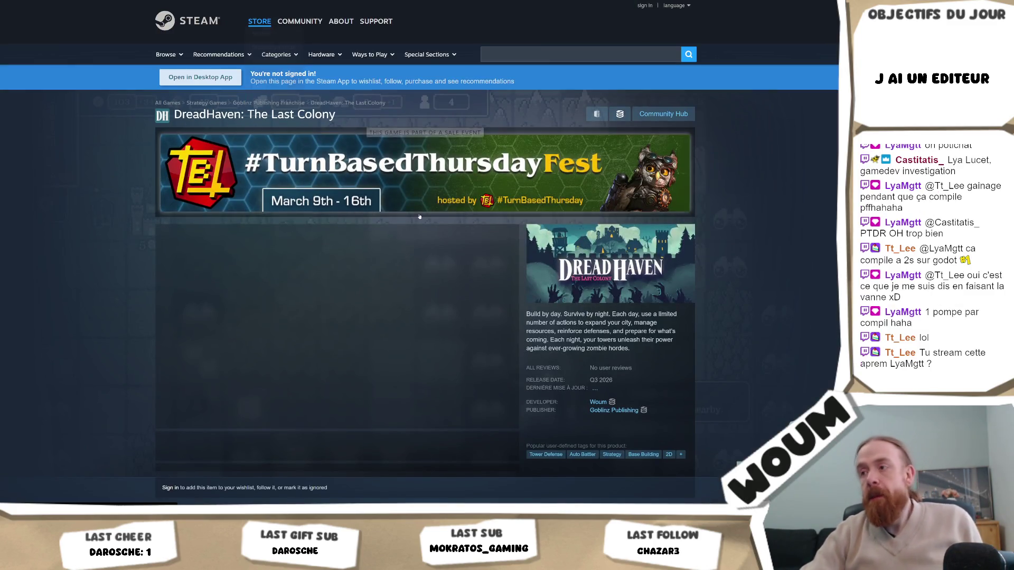
Step: Scroll to More Like This and advance two pages to Dungeon Settlers and There Are No Orcs
scroll(579, 318, "down", 15)
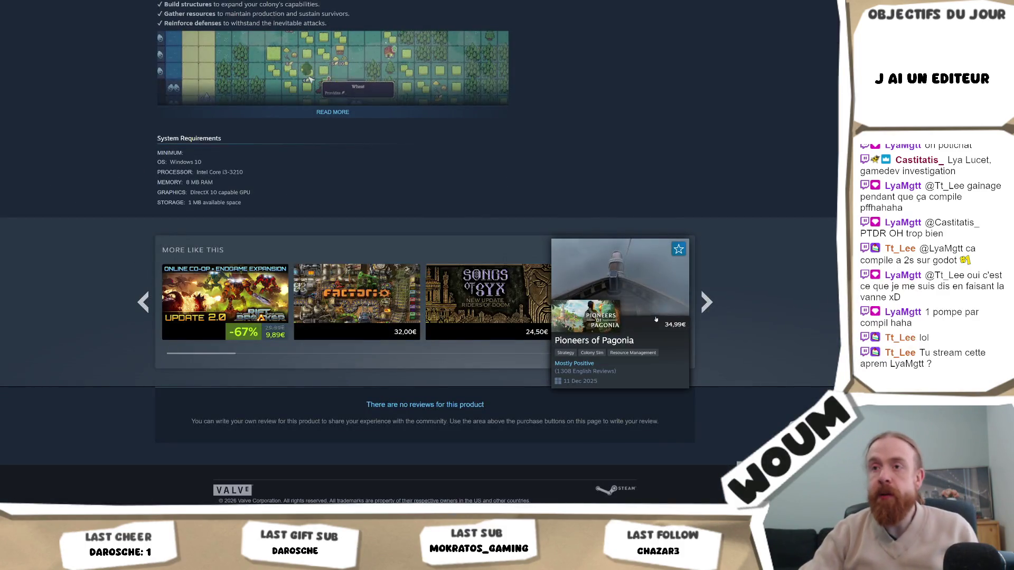
mouse_move(371, 327)
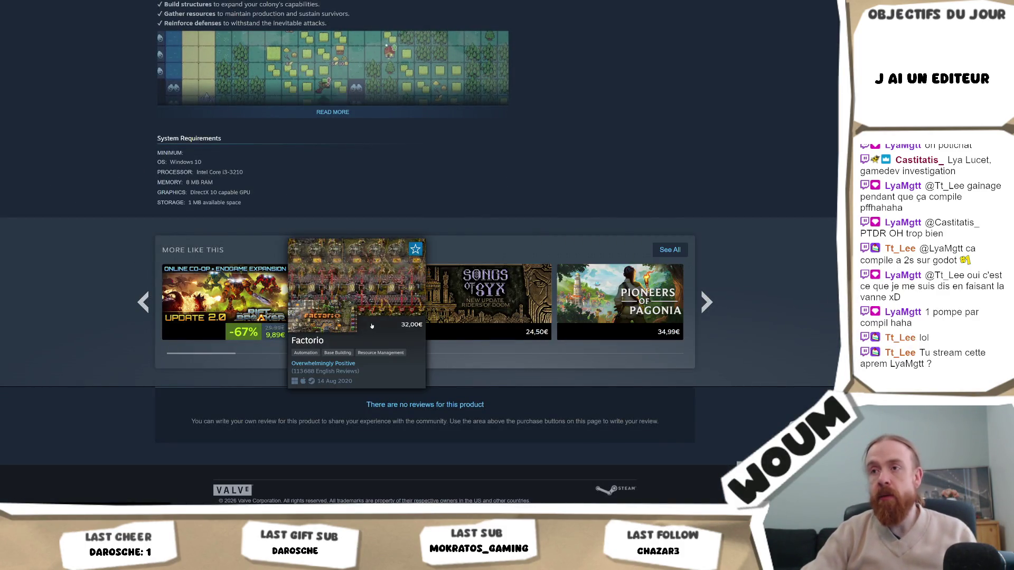
mouse_move(253, 297)
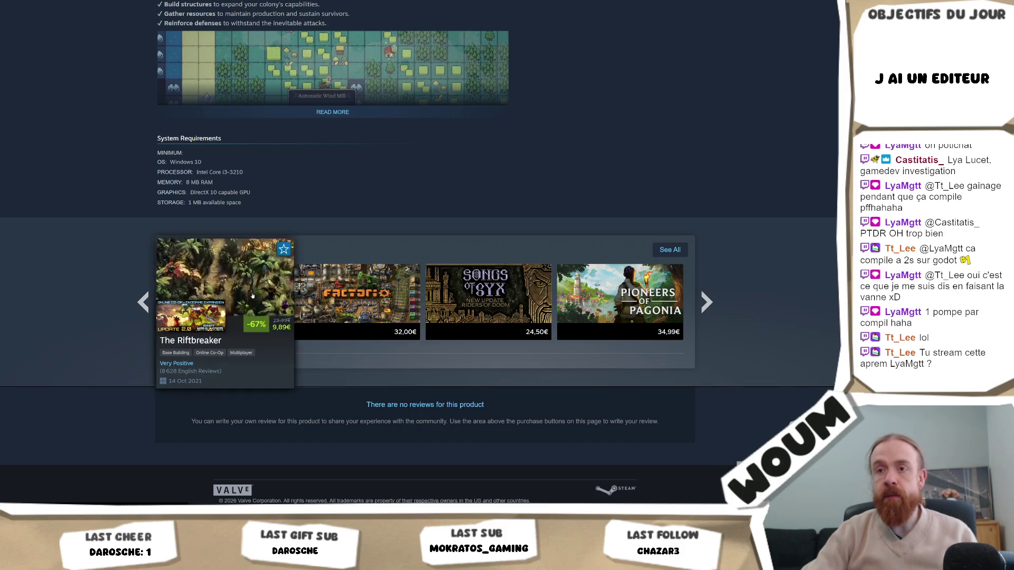
mouse_move(367, 296)
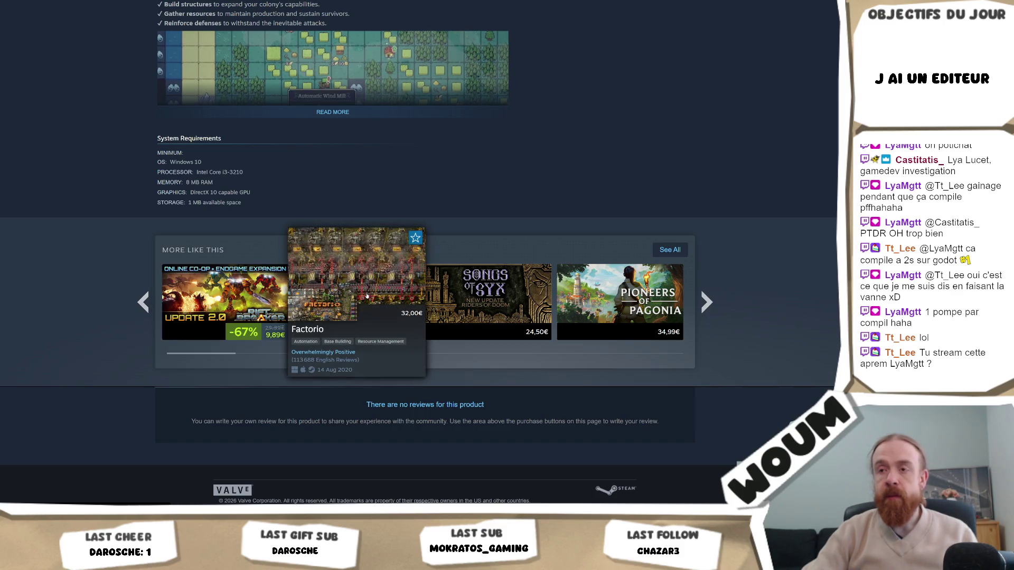
mouse_move(503, 294)
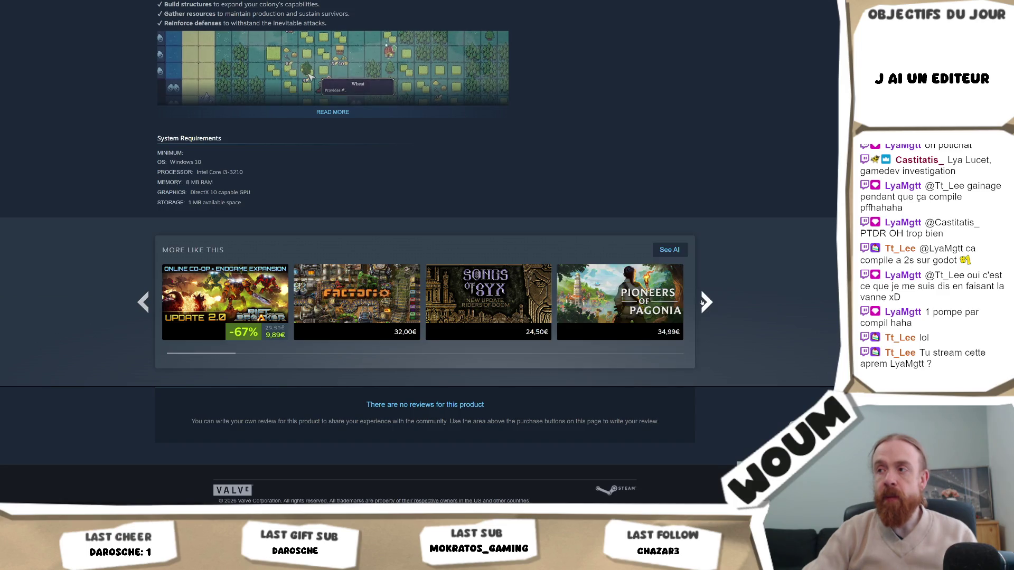
left_click(702, 304)
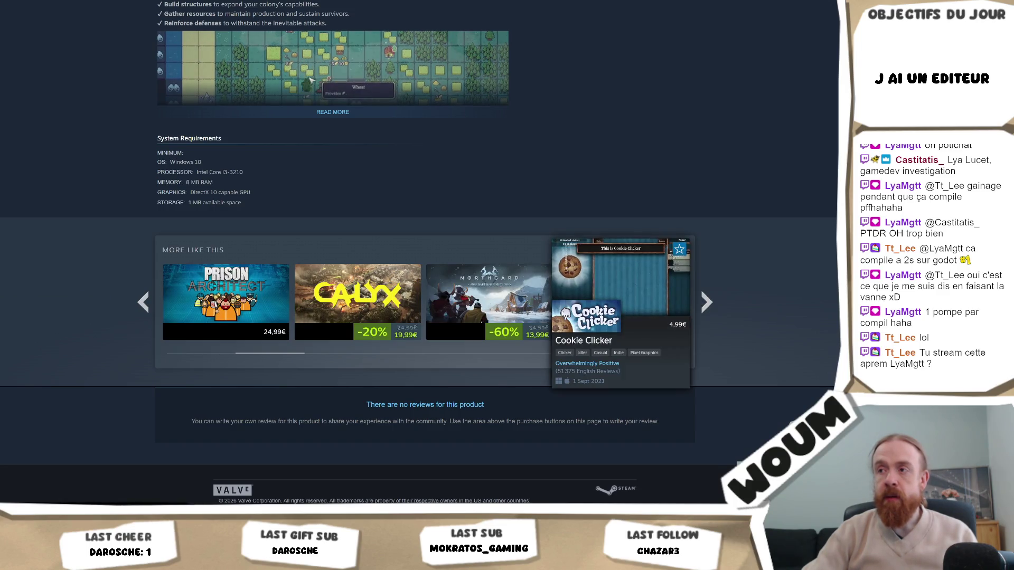
mouse_move(511, 301)
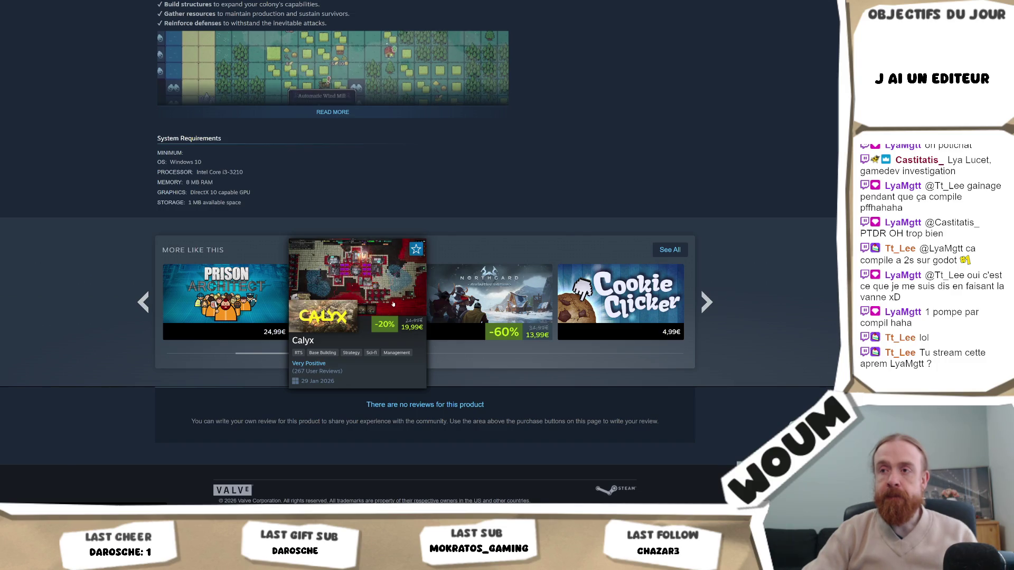
left_click(706, 305)
mouse_move(634, 295)
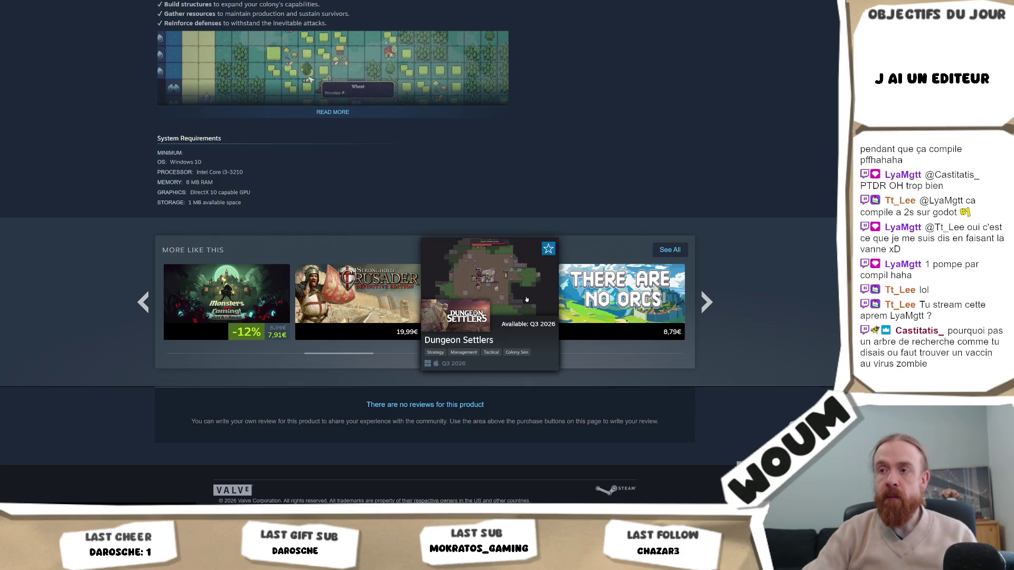
mouse_move(375, 301)
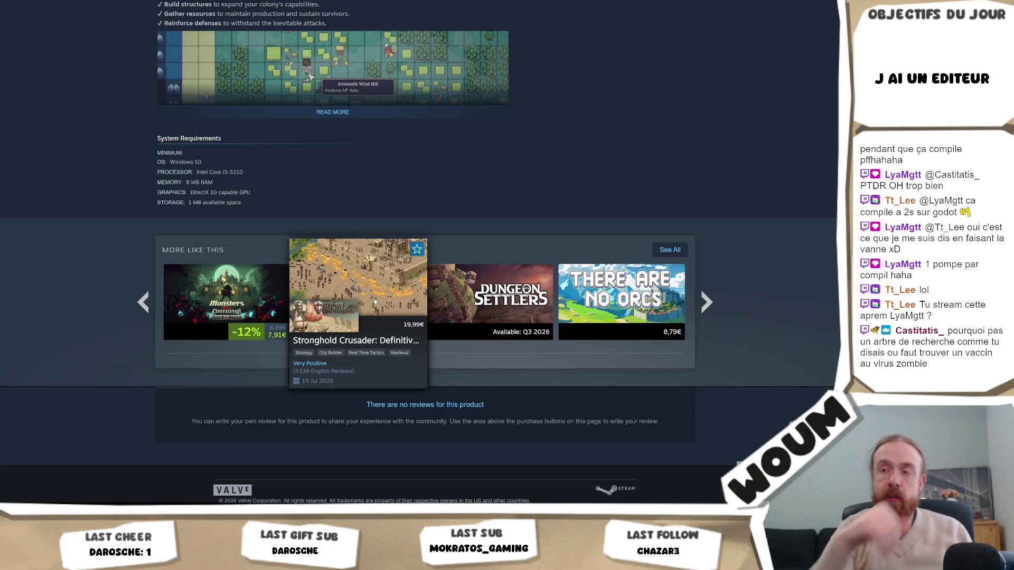
Step: Advance the More Like This carousel two pages, reaching After Inc. Revival, Let Them Trade, Tower Dominion, Mindustry
mouse_move(458, 294)
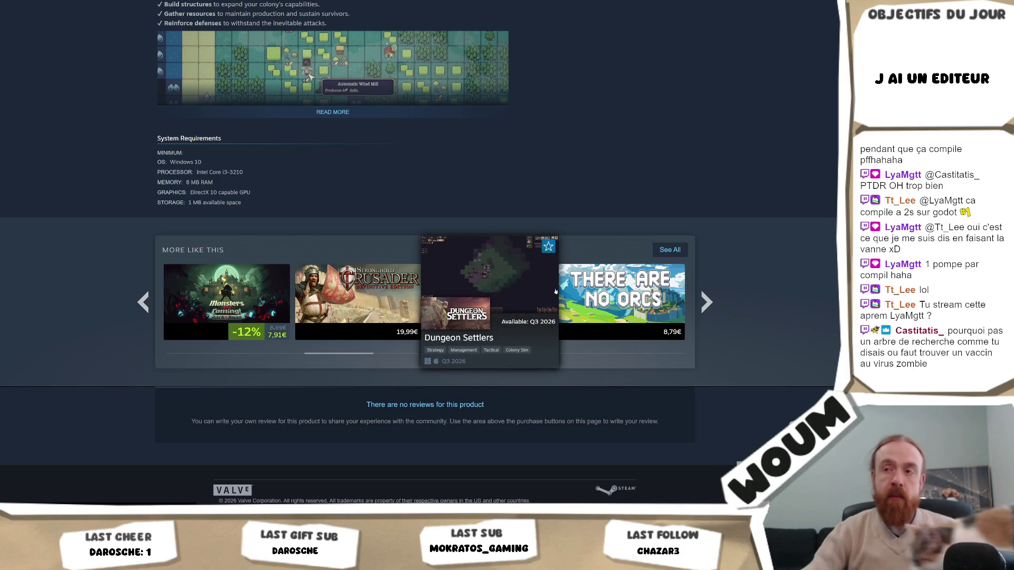
left_click(707, 303)
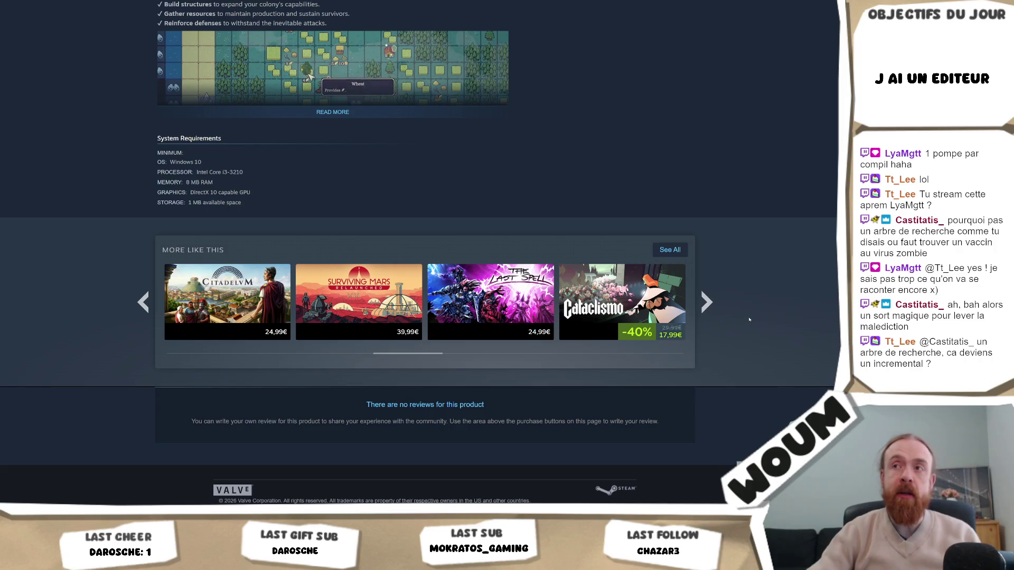
scroll(748, 321, "up", 3)
scroll(749, 319, "up", 3)
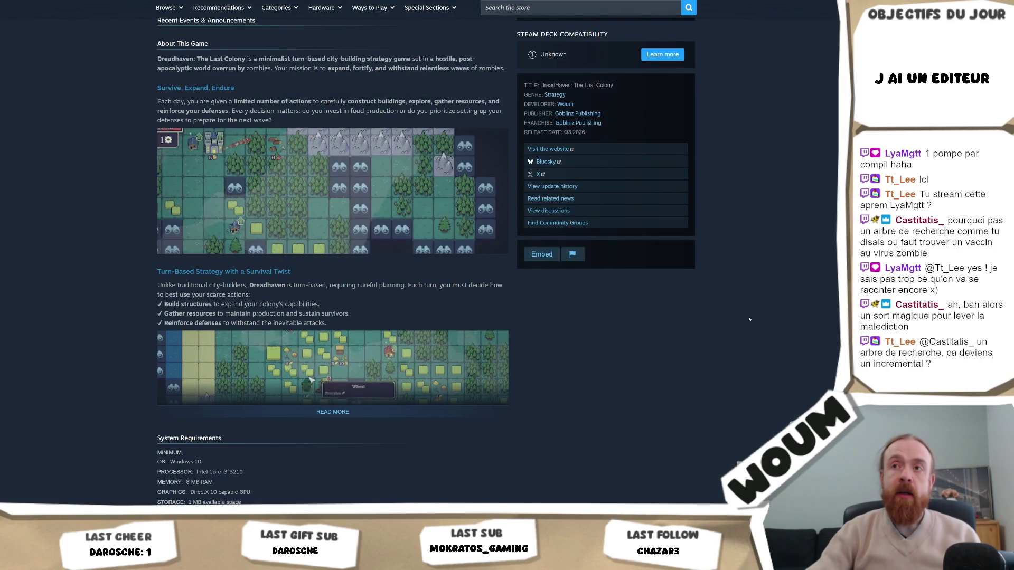
scroll(749, 319, "down", 4)
scroll(749, 319, "down", 2)
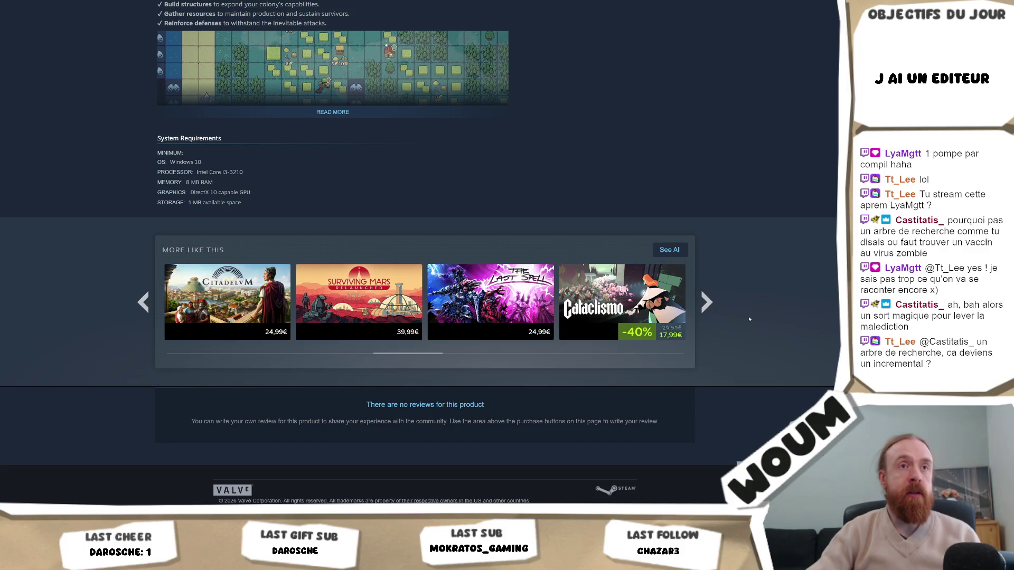
left_click(715, 307)
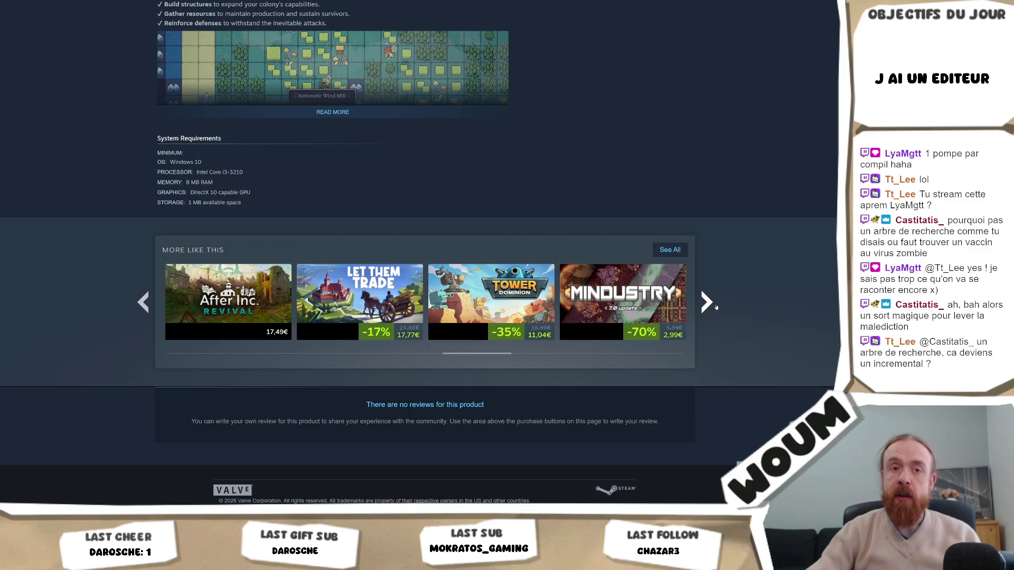
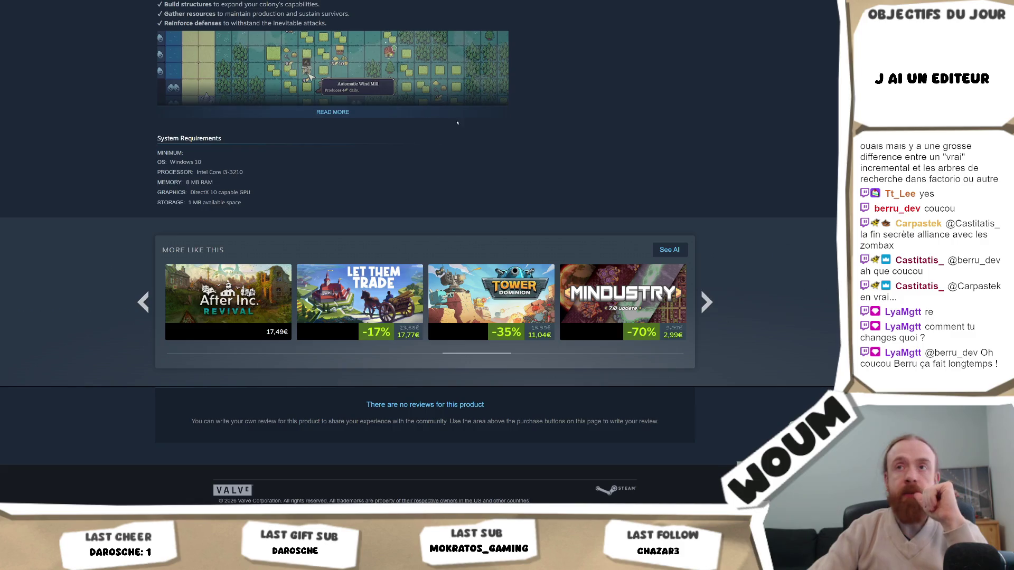
Step: View developer Woum's game list from the DreadHaven page, then go back to the game page
scroll(456, 123, "up", 15)
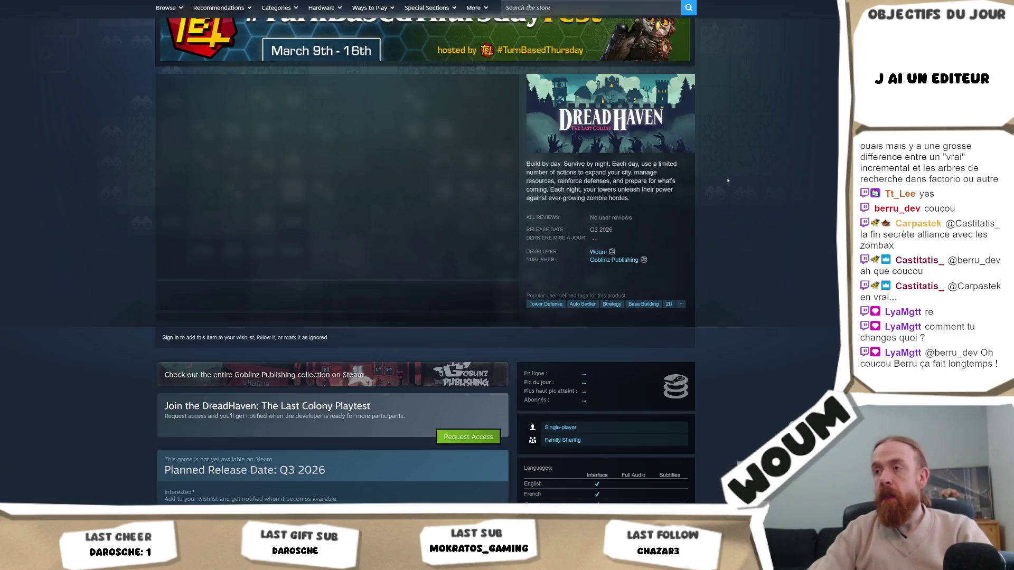
left_click(598, 252)
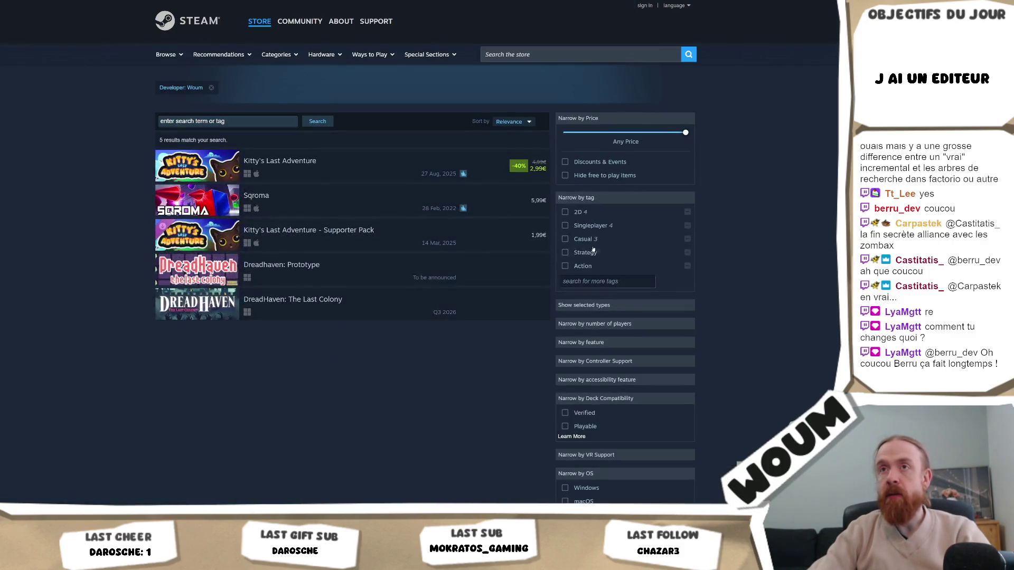
key("alt+Left")
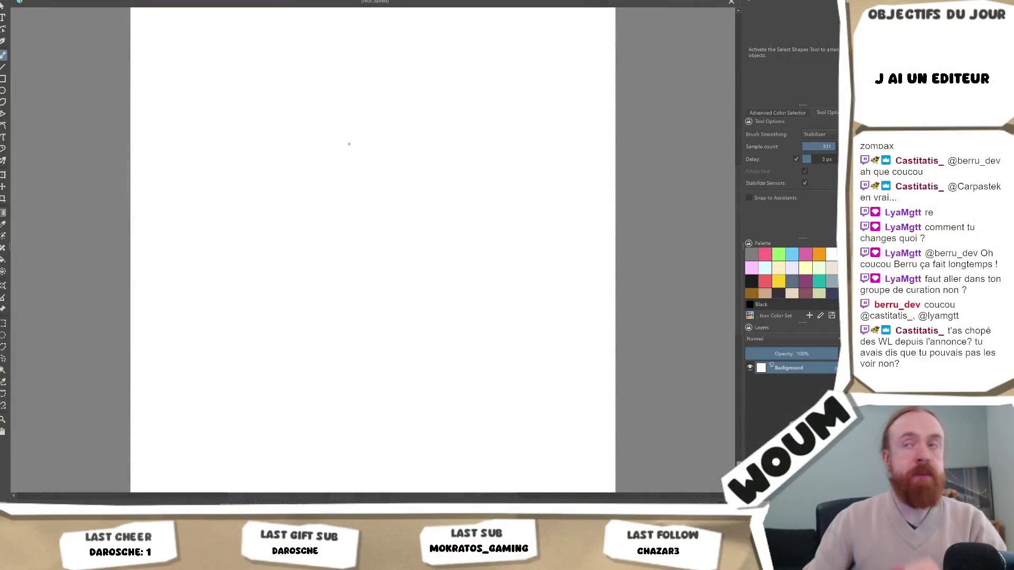
Step: Fill the white square canvas with the near-black '17 - Contour' palette colour
scroll(666, 214, "down", 3)
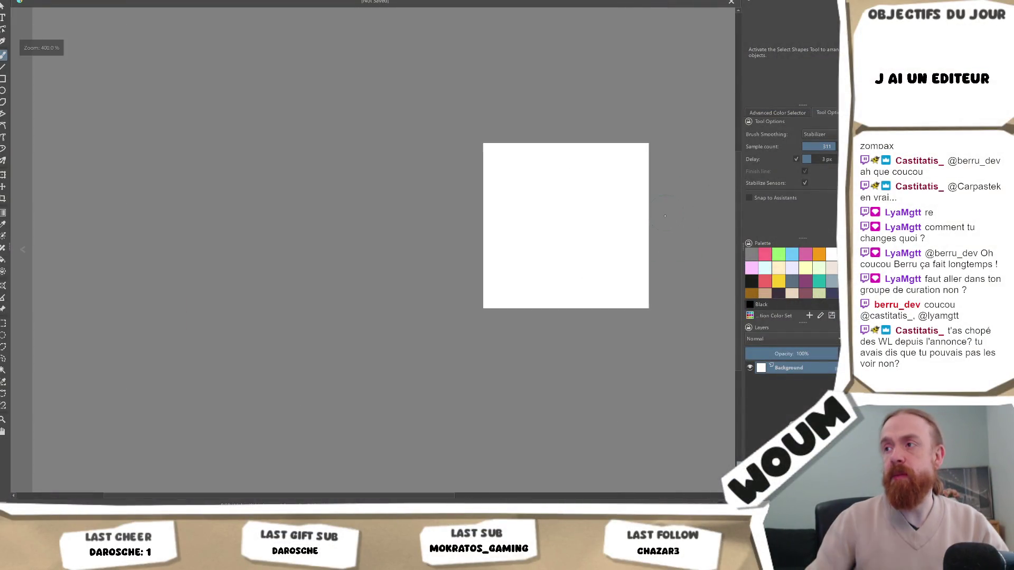
scroll(665, 214, "down", 2)
mouse_move(364, 218)
left_mouse_down()
mouse_move(290, 242)
mouse_move(236, 227)
left_mouse_up()
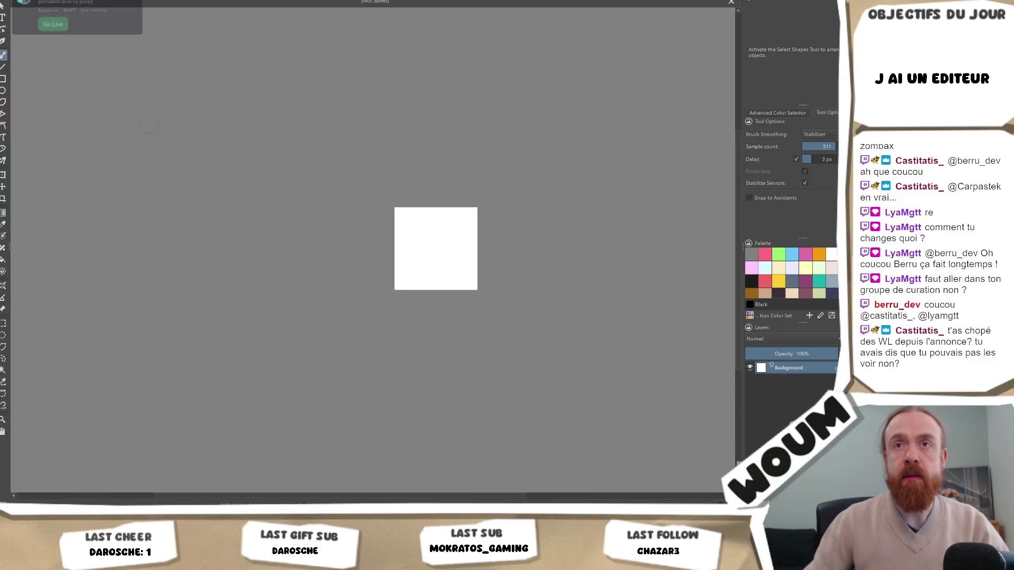
left_click(754, 283)
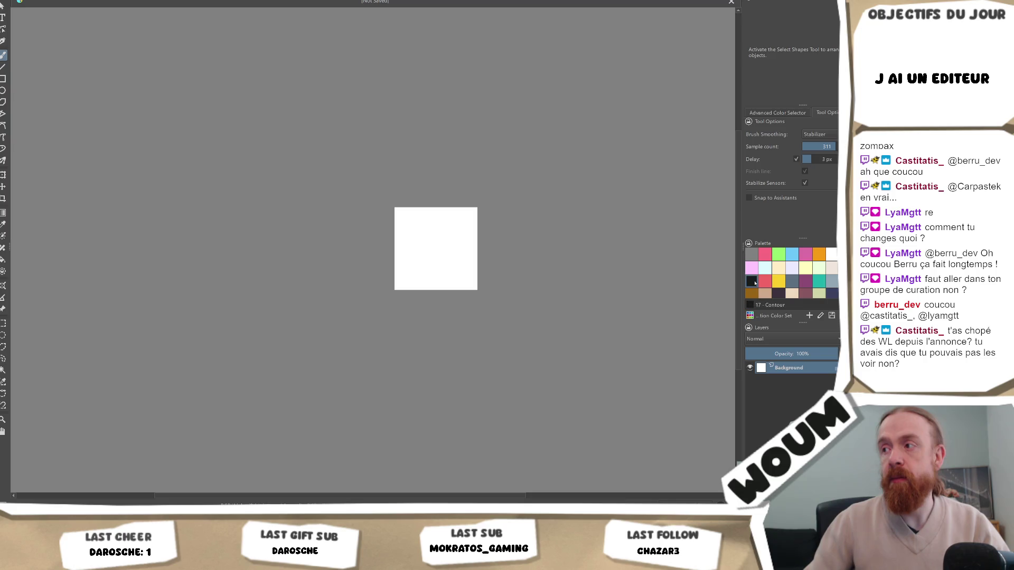
mouse_move(369, 211)
left_mouse_down()
mouse_move(486, 211)
mouse_move(470, 248)
mouse_move(412, 239)
mouse_move(454, 237)
mouse_move(402, 264)
mouse_move(475, 285)
left_mouse_up()
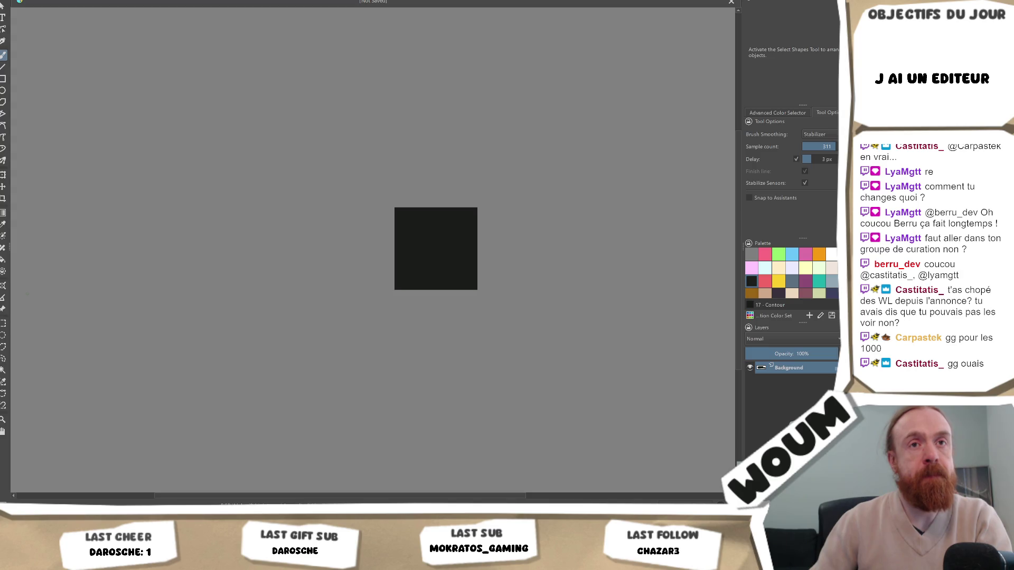
Step: Insert the Woum Games logo as a new layer and shrink it to fit the dark square
left_click_drag(414, 214, 450, 241)
left_click(475, 244)
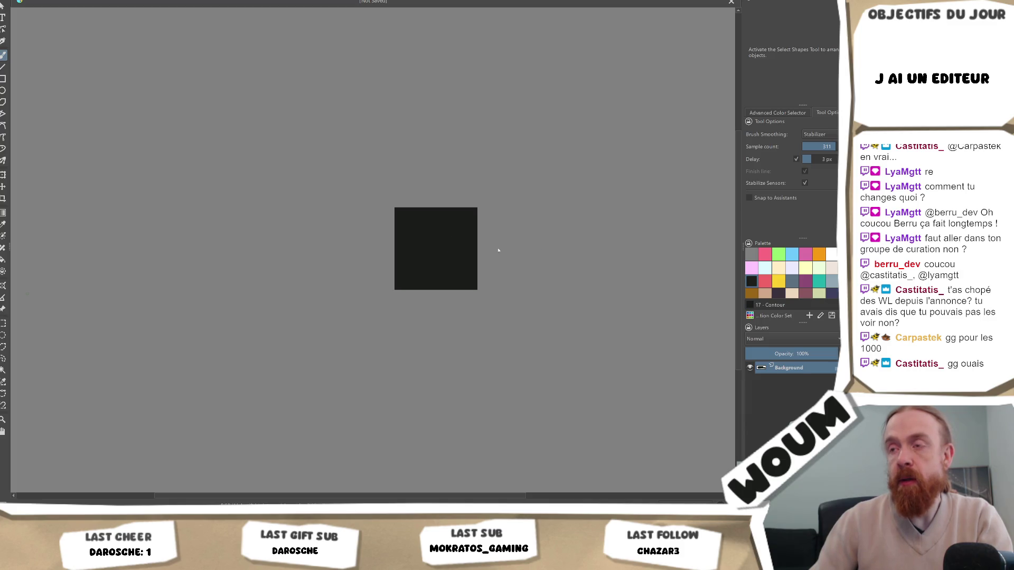
key("ctrl+t")
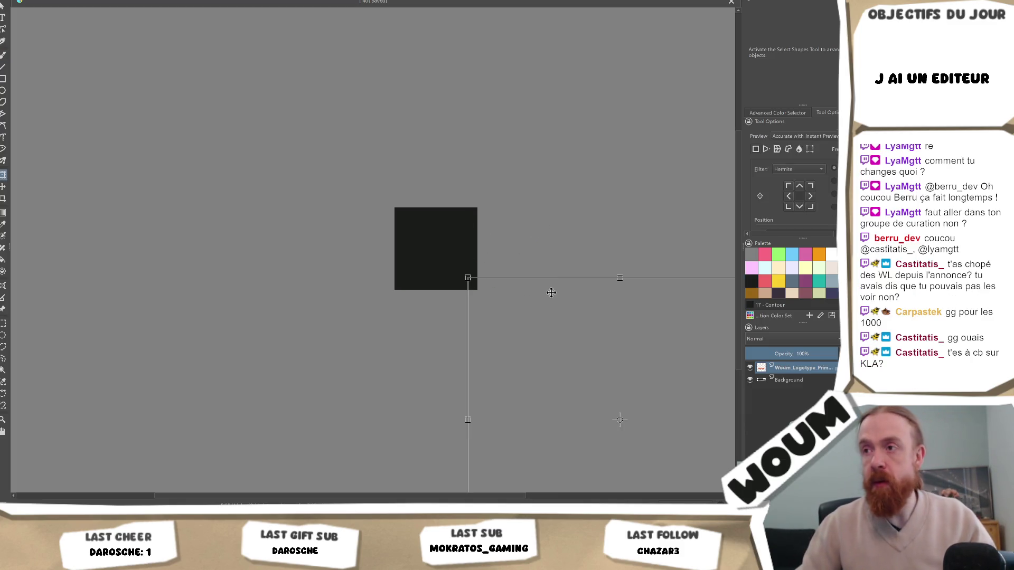
scroll(550, 290, "down", 5)
scroll(508, 290, "up", 5)
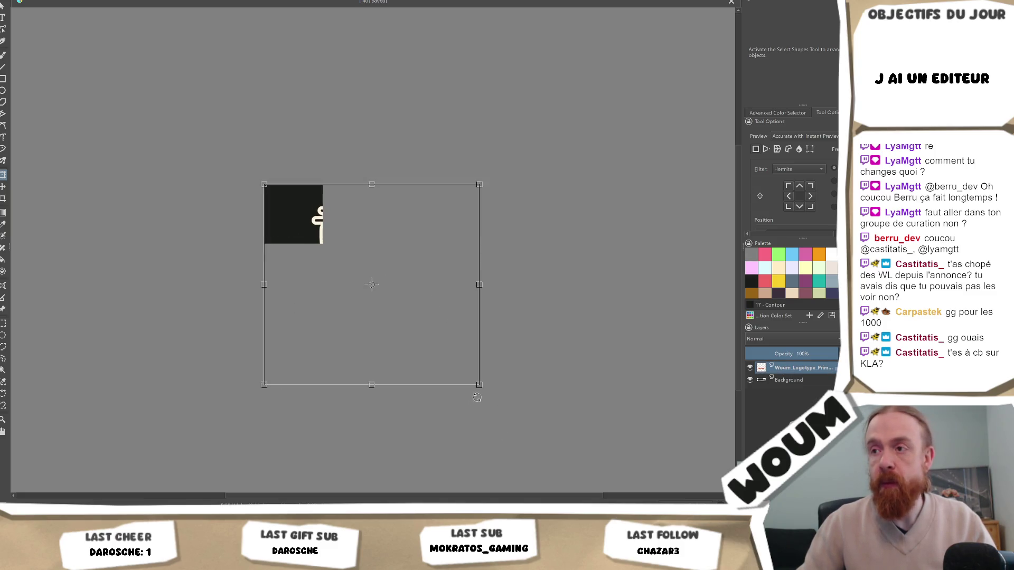
left_click_drag(479, 385, 309, 234)
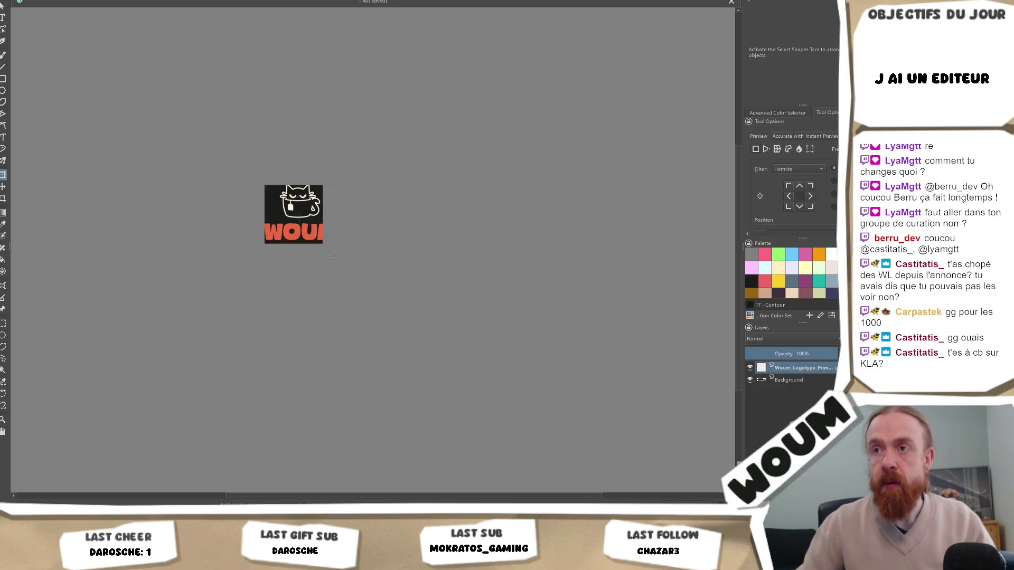
scroll(303, 227, "up", 5)
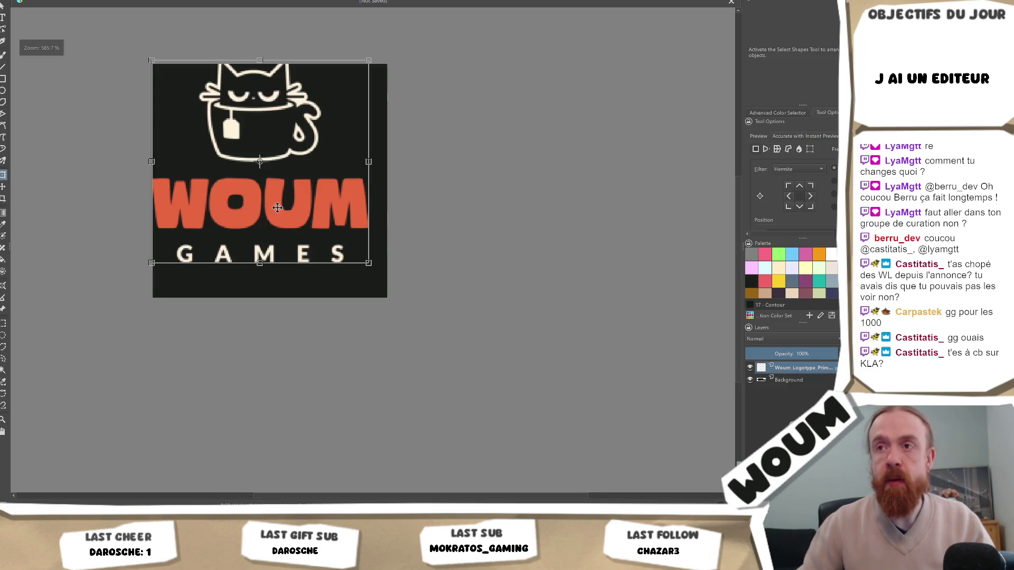
left_click_drag(270, 130, 266, 138)
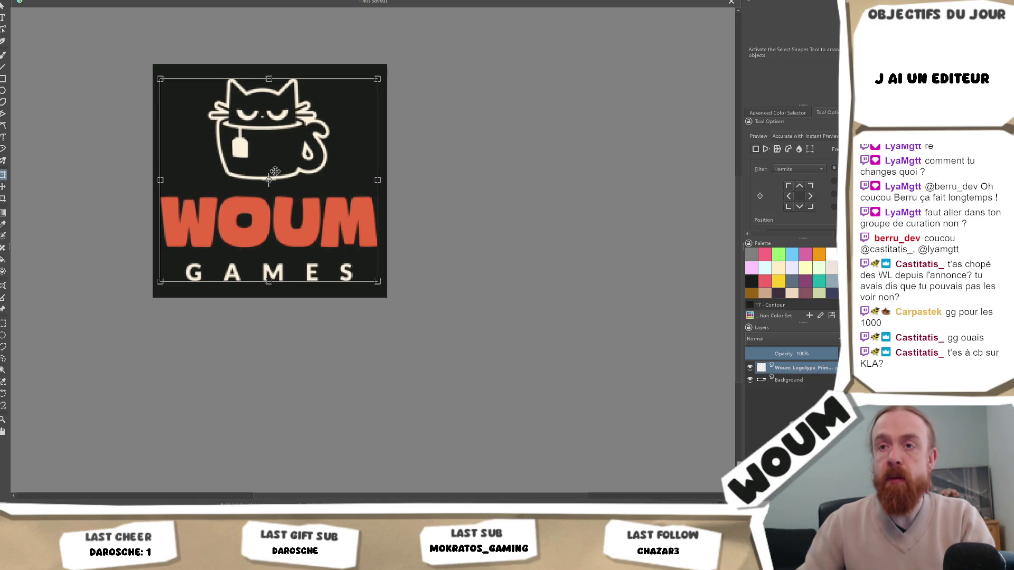
key("Return")
Step: Commit the logo's new size and position
scroll(438, 244, "down", 3)
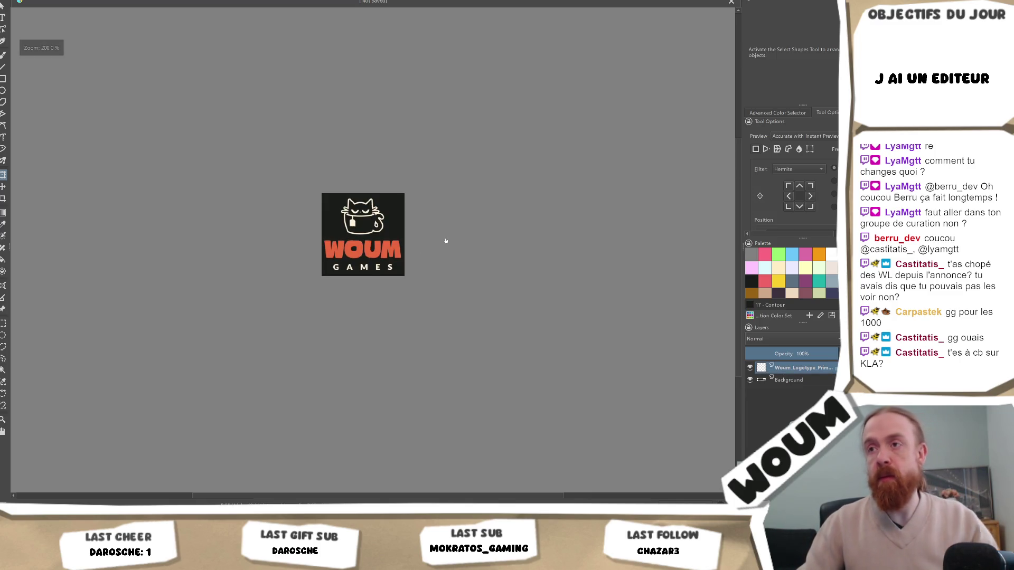
scroll(449, 240, "down", 3)
scroll(467, 226, "up", 3)
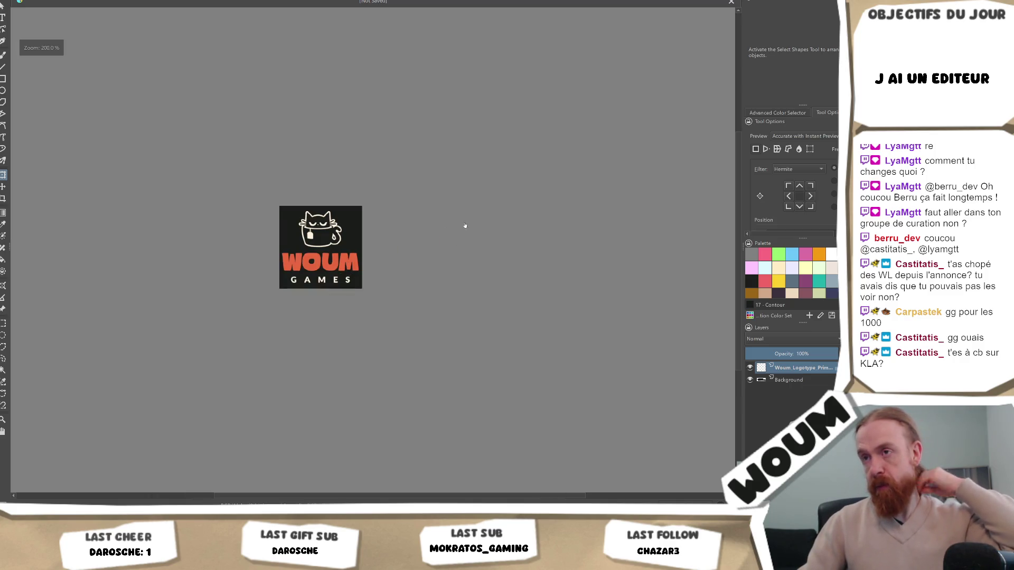
scroll(422, 225, "up", 3)
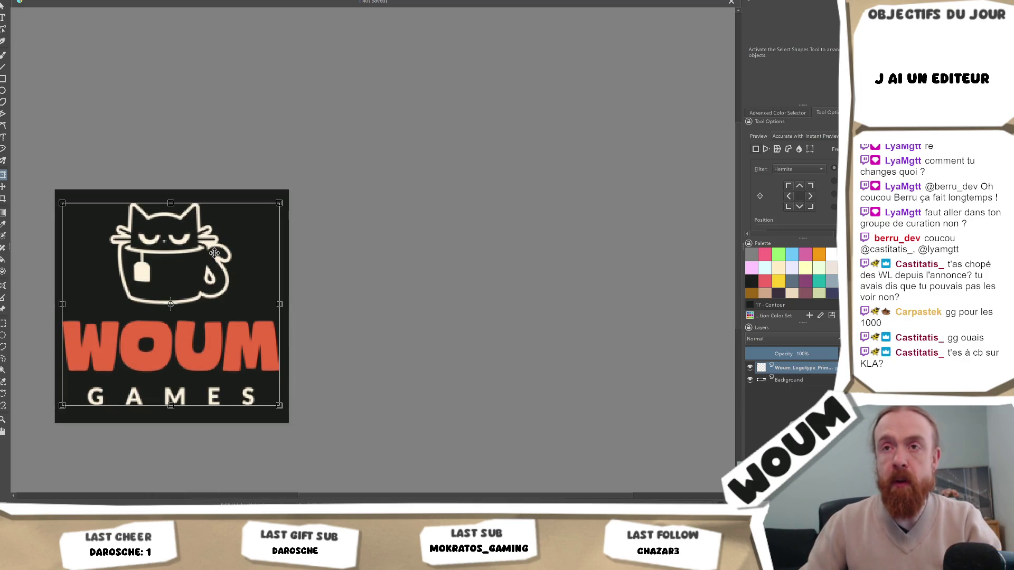
key("Return")
Step: Scale the logo down slightly and nudge it left to centre it in the square
scroll(317, 271, "down", 4)
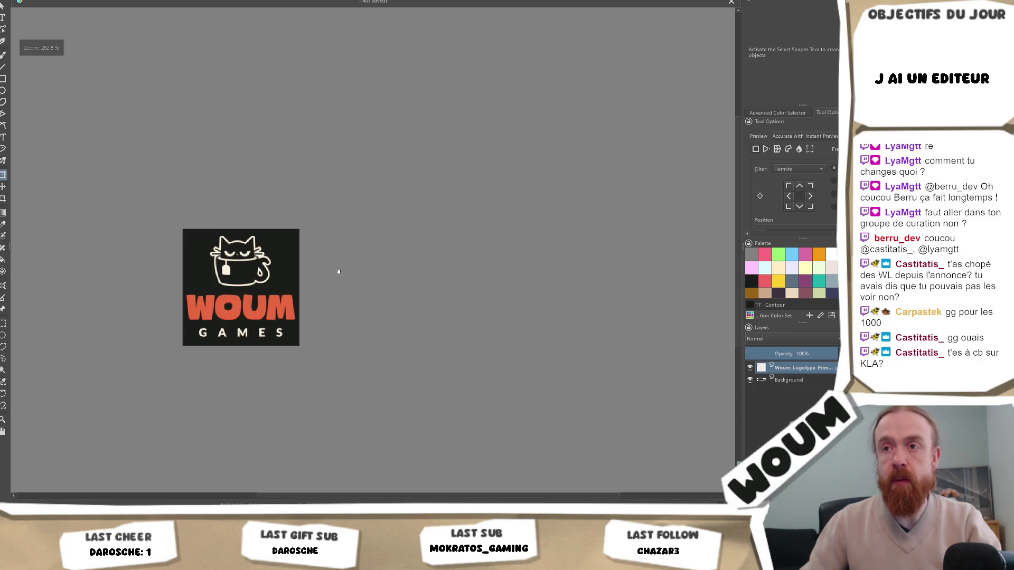
scroll(300, 275, "up", 3)
scroll(269, 275, "up", 1)
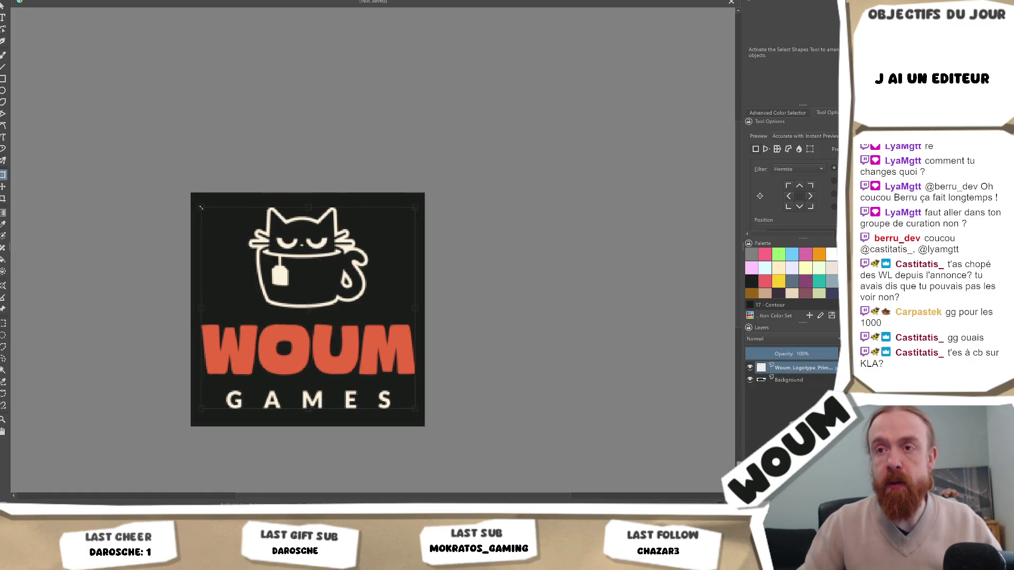
left_click_drag(195, 213, 201, 216)
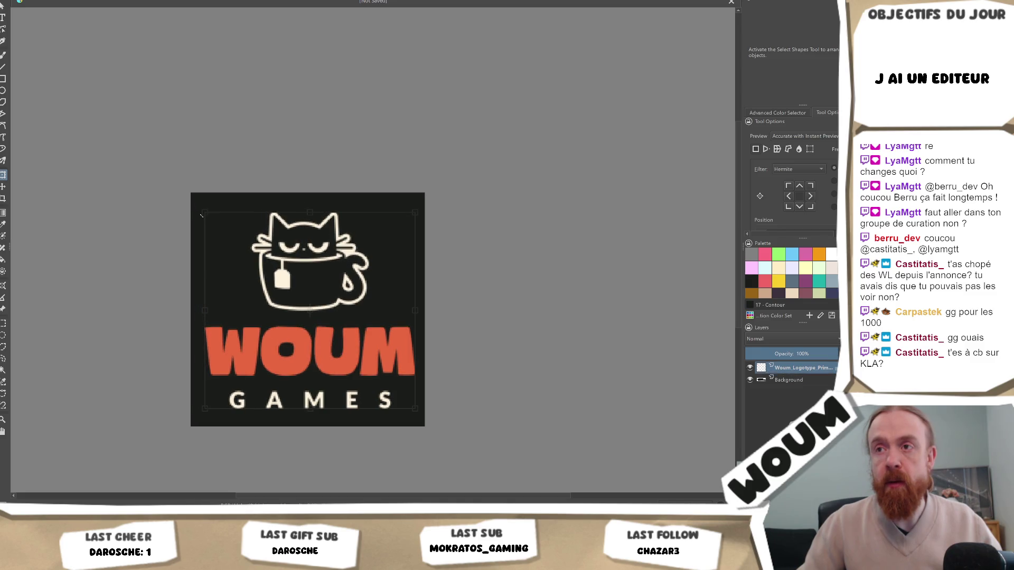
left_click_drag(323, 288, 320, 288)
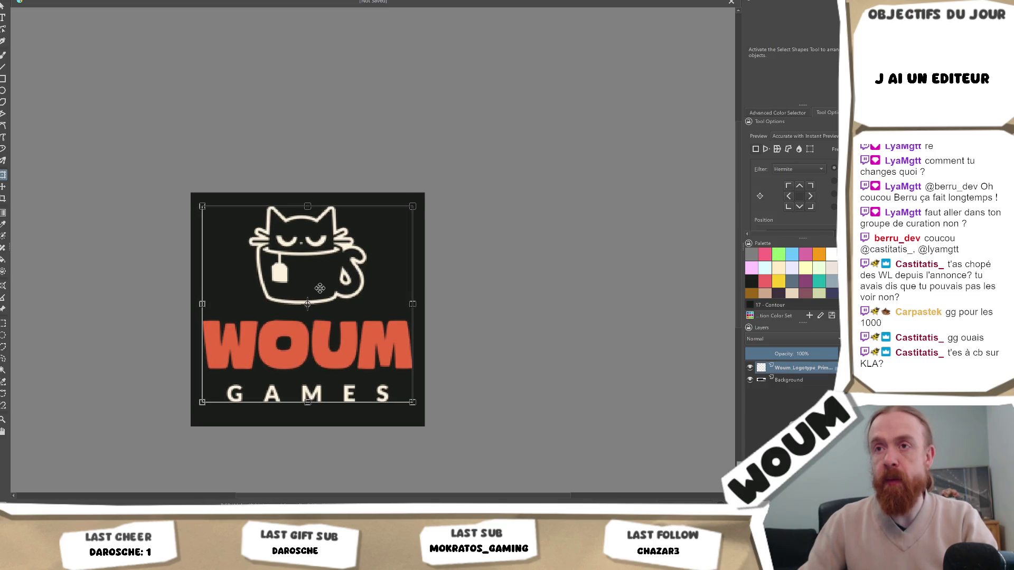
key("Return")
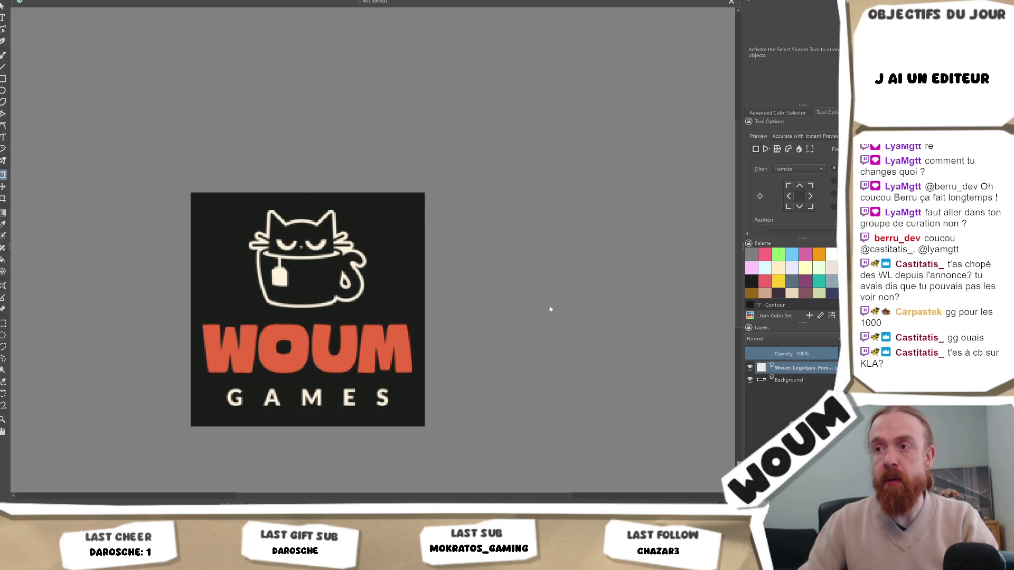
scroll(552, 301, "down", 4)
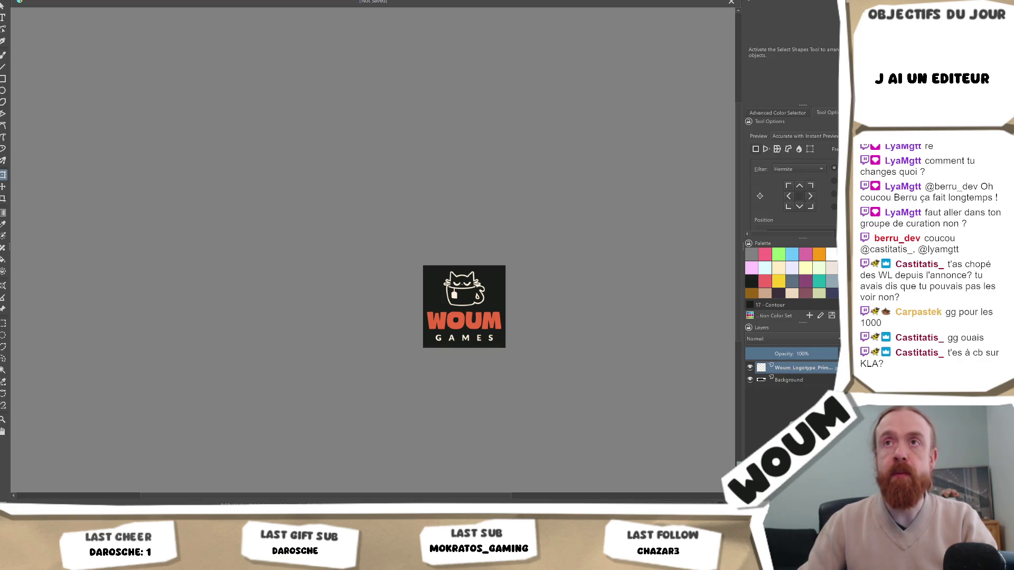